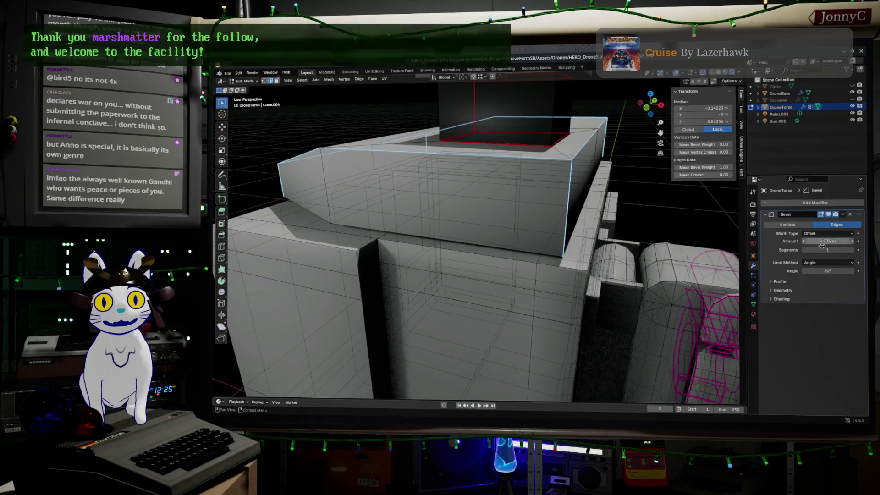
# Leave Edit Mode and turn off X-ray so the DroneTorso shows in solid shading
pyautogui.press('Tab')
pyautogui.hotkey('alt', 'z')
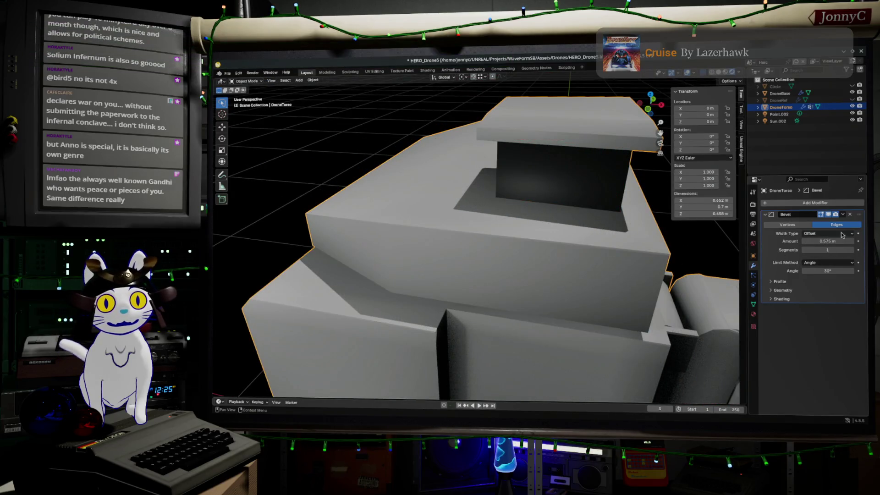
# Set the Bevel modifier to 3 segments with an amount of about 0.453 m
pyautogui.moveTo(827, 250); pyautogui.dragTo(846, 250)
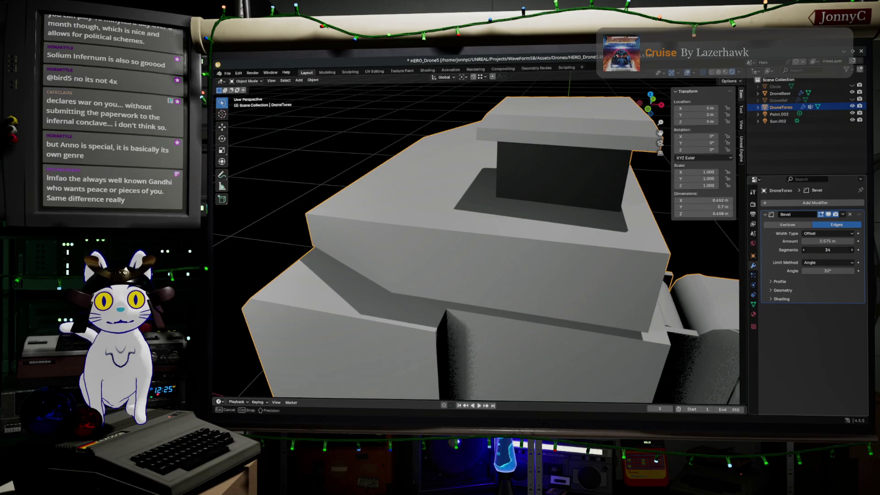
pyautogui.moveTo(845, 250); pyautogui.dragTo(825, 249)
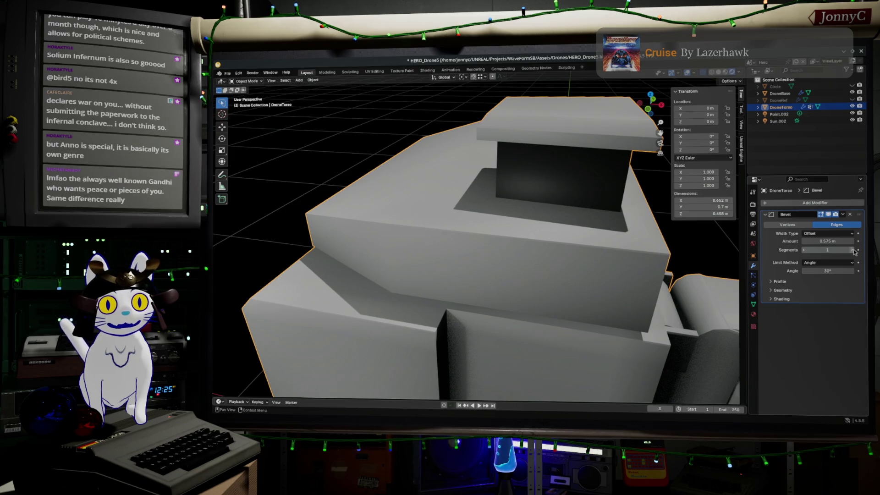
pyautogui.click(848, 249)
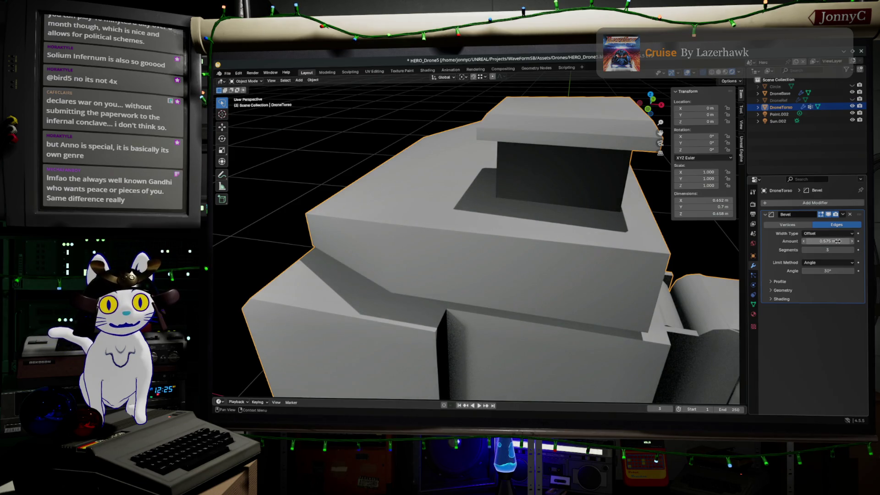
pyautogui.moveTo(831, 241)
pyautogui.mouseDown()
pyautogui.moveTo(870, 241)
pyautogui.moveTo(832, 240)
pyautogui.mouseUp()
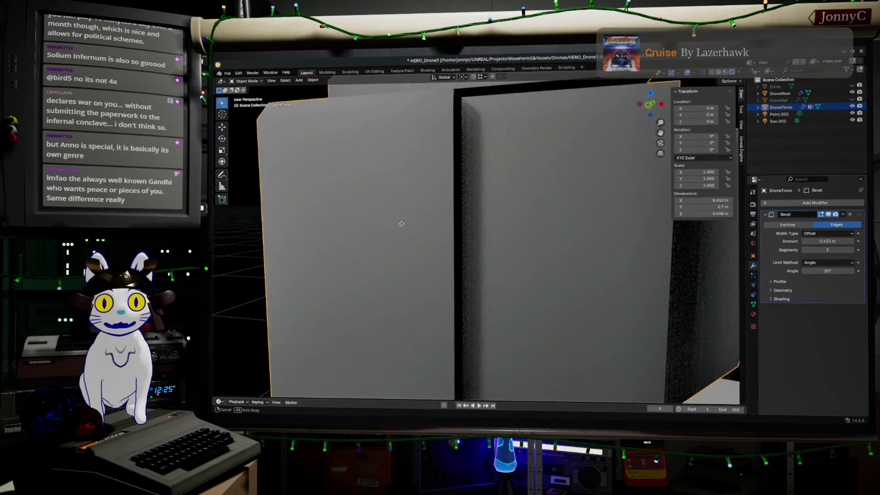
pyautogui.moveTo(400, 242); pyautogui.dragTo(391, 239, button='middle')
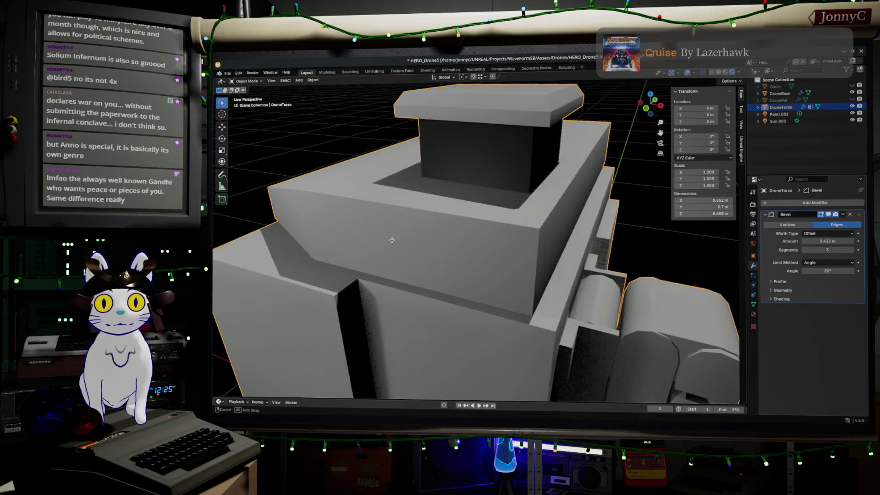
pyautogui.click(829, 262)
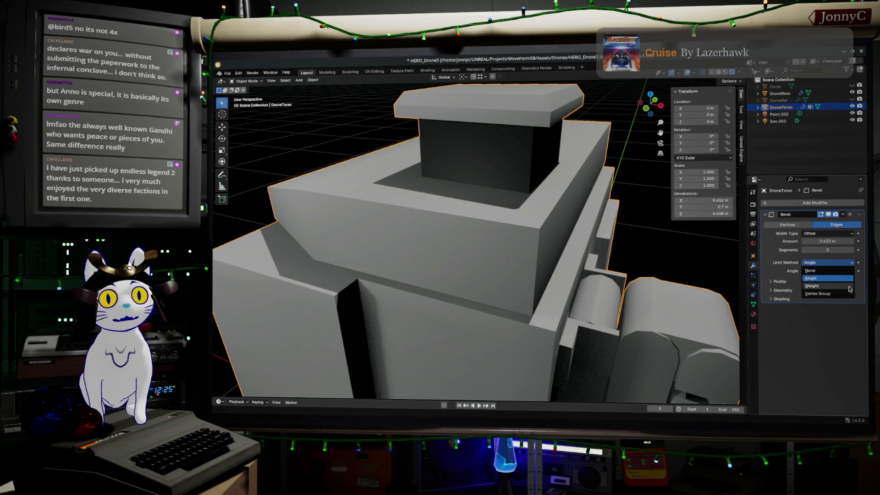
# Limit the bevel to edge Weight and shrink its amount to 0.004 m
pyautogui.click(850, 287)
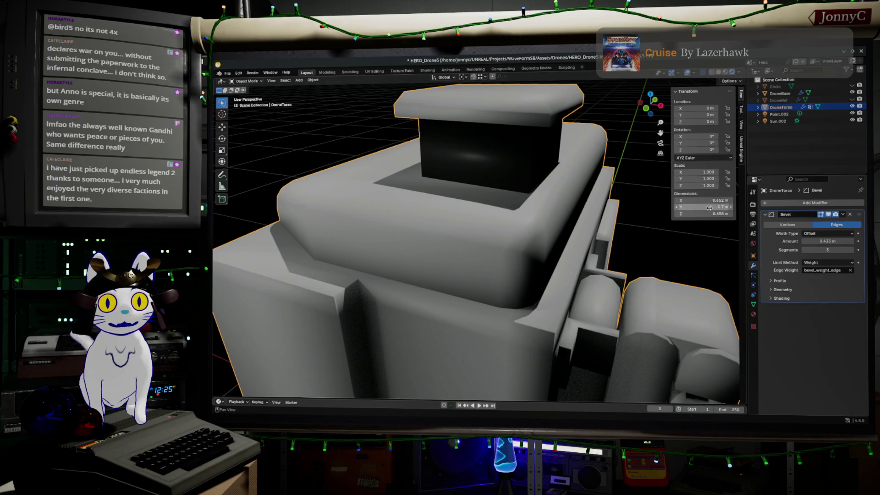
pyautogui.moveTo(840, 246); pyautogui.dragTo(788, 243)
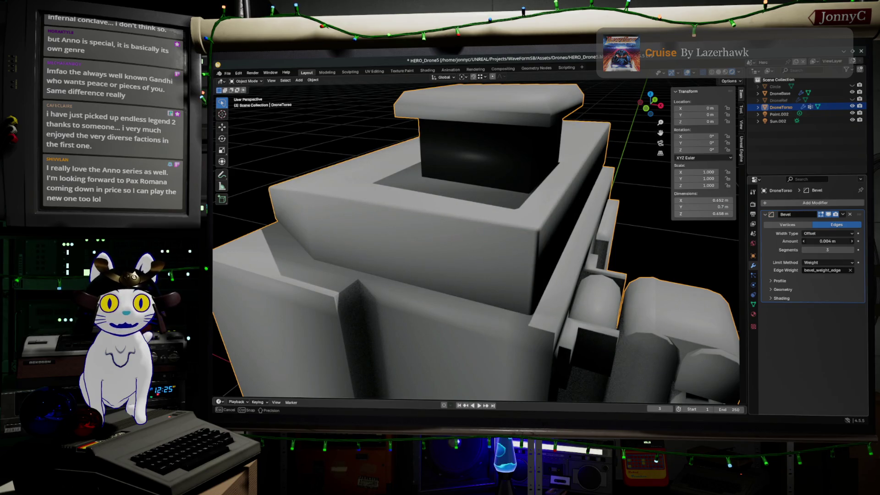
pyautogui.moveTo(841, 243); pyautogui.dragTo(839, 242)
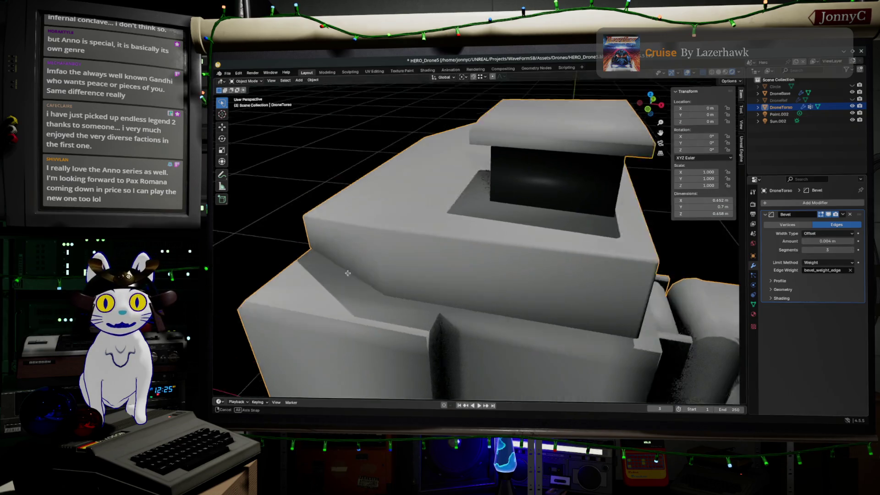
pyautogui.moveTo(482, 275)
pyautogui.mouseDown(button='middle')
pyautogui.moveTo(521, 285)
pyautogui.moveTo(418, 196)
pyautogui.mouseUp(button='middle')
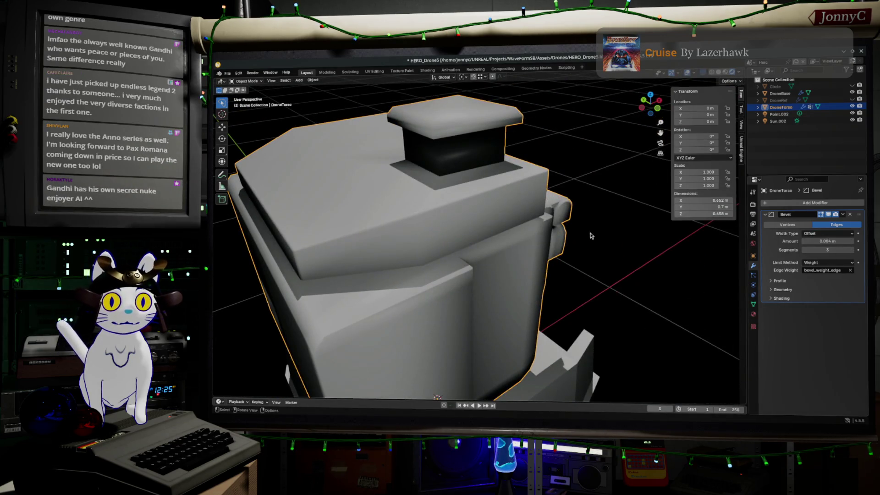
pyautogui.moveTo(562, 254); pyautogui.dragTo(488, 190, button='middle')
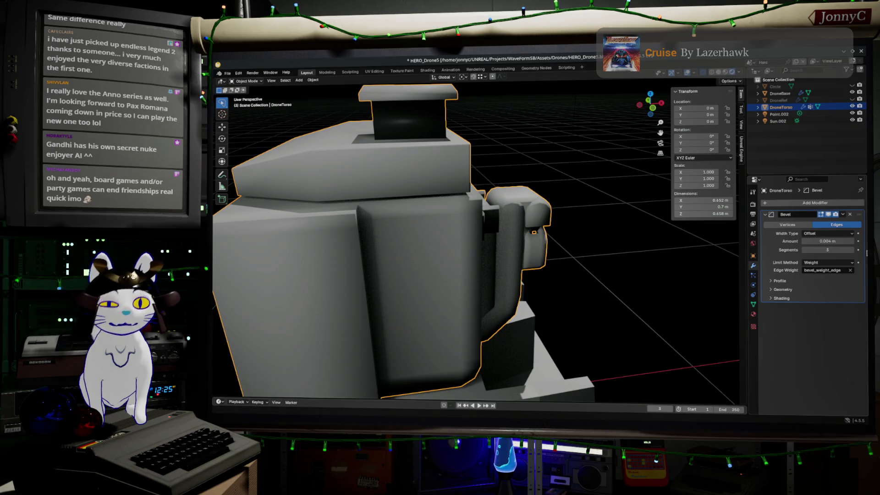
pyautogui.moveTo(481, 240)
pyautogui.keyDown('shift'); pyautogui.mouseDown(button='middle')
pyautogui.moveTo(547, 194)
pyautogui.moveTo(562, 154)
pyautogui.mouseUp(button='middle'); pyautogui.keyUp('shift')
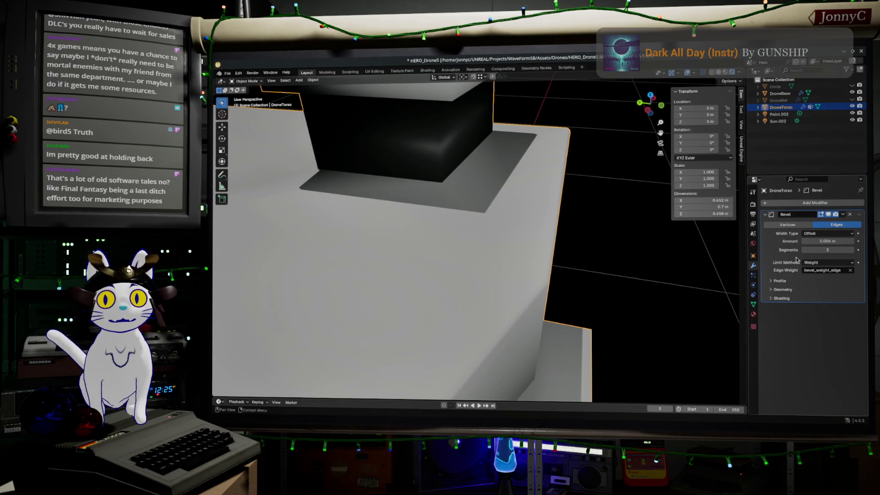
pyautogui.moveTo(625, 235)
pyautogui.mouseDown(button='middle')
pyautogui.moveTo(488, 225)
pyautogui.moveTo(600, 256)
pyautogui.mouseUp(button='middle')
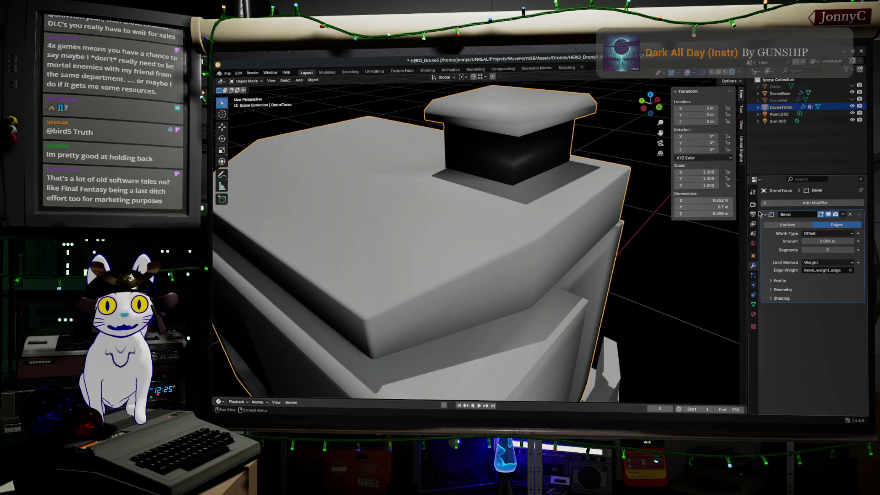
pyautogui.moveTo(552, 276); pyautogui.dragTo(568, 266, button='middle')
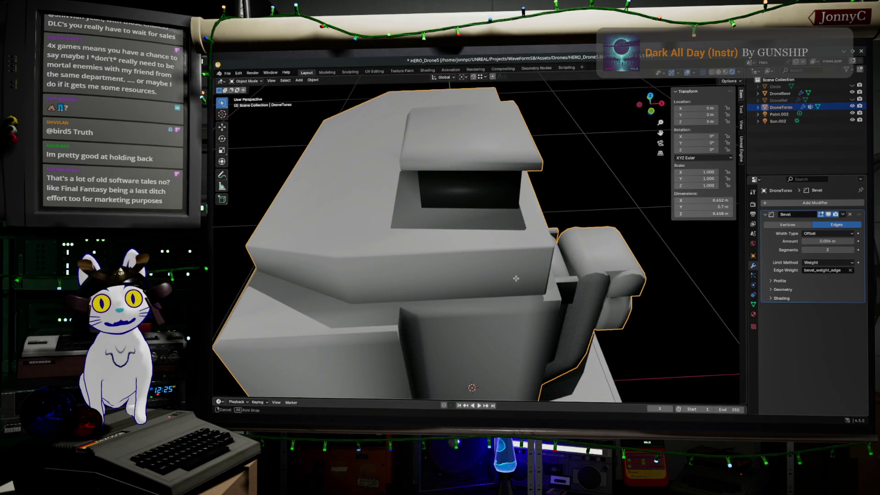
pyautogui.moveTo(516, 278); pyautogui.dragTo(529, 274, button='middle')
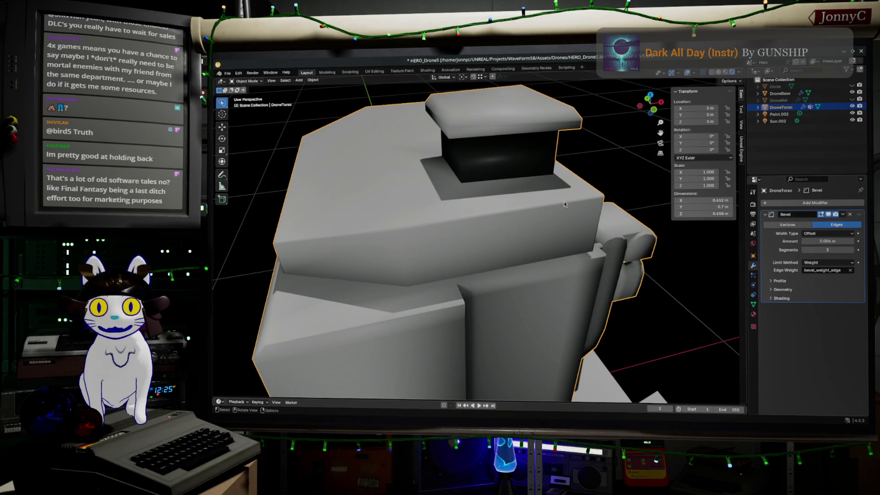
pyautogui.moveTo(736, 135)
pyautogui.mouseDown(button='middle')
pyautogui.moveTo(524, 218)
pyautogui.moveTo(529, 235)
pyautogui.mouseUp(button='middle')
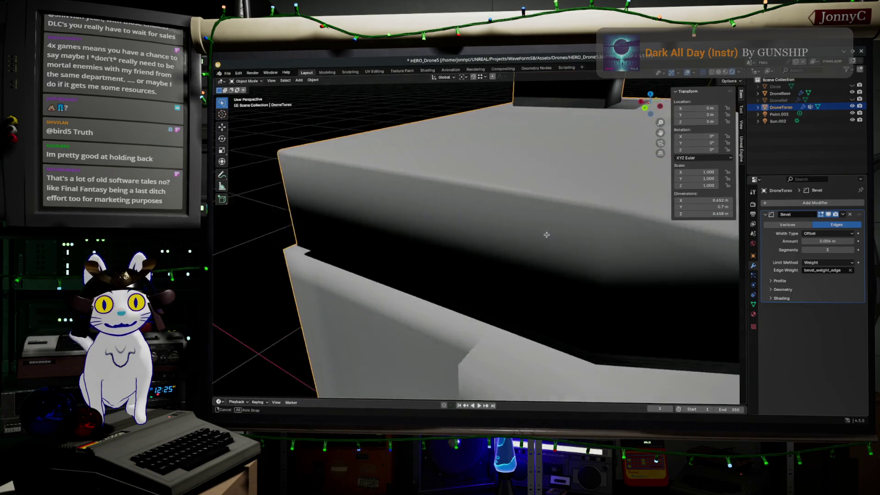
pyautogui.moveTo(529, 236)
pyautogui.mouseDown(button='middle')
pyautogui.moveTo(467, 179)
pyautogui.moveTo(569, 254)
pyautogui.mouseUp(button='middle')
# Enter Edit Mode and select the edges around the torso's top box
pyautogui.press('Tab')
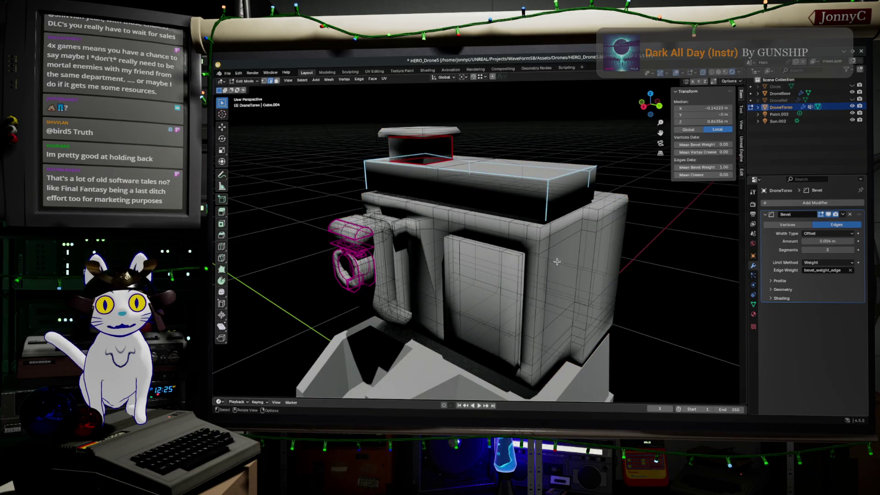
pyautogui.scroll(2, 564, 247)
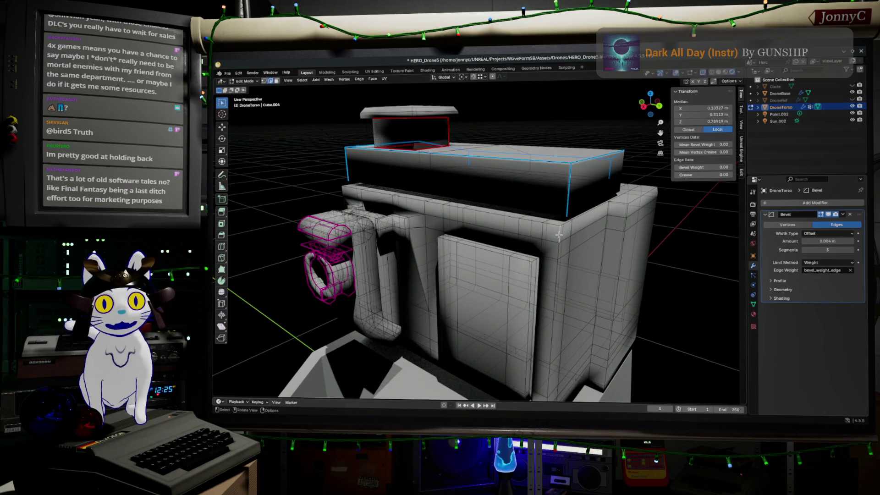
pyautogui.moveTo(559, 235); pyautogui.dragTo(586, 219, button='middle')
pyautogui.keyDown('shift'); pyautogui.click(586, 219); pyautogui.keyUp('shift')
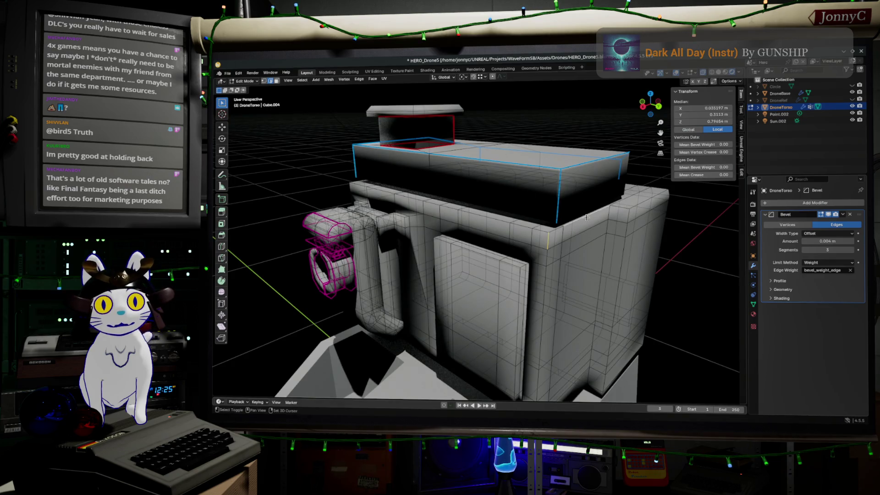
pyautogui.keyDown('shift'); pyautogui.click(610, 228); pyautogui.keyUp('shift')
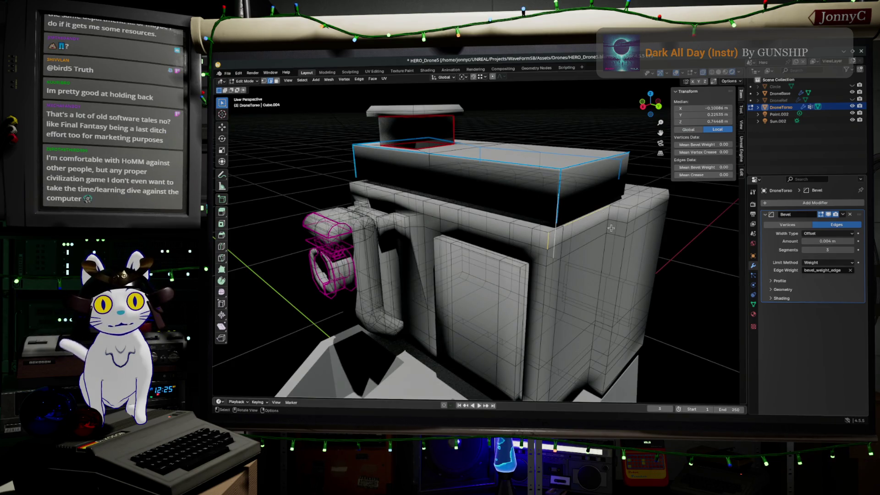
pyautogui.click(554, 230)
pyautogui.moveTo(553, 230); pyautogui.dragTo(609, 255, button='middle')
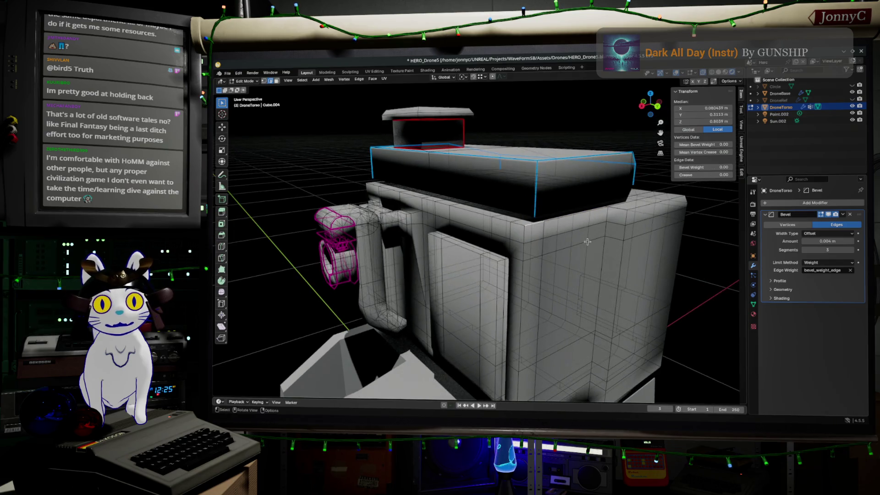
pyautogui.keyDown('shift'); pyautogui.click(609, 255); pyautogui.keyUp('shift')
pyautogui.moveTo(609, 254)
pyautogui.mouseDown(button='middle')
pyautogui.moveTo(590, 214)
pyautogui.moveTo(565, 212)
pyautogui.mouseUp(button='middle')
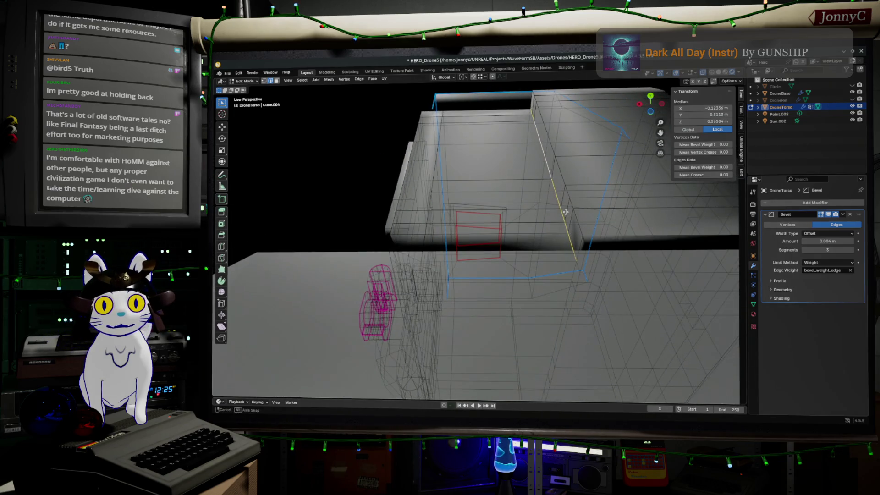
# Add two edge loops running down the lower box to the selection
pyautogui.keyDown('alt'); pyautogui.keyDown('shift'); pyautogui.click(571, 267); pyautogui.keyUp('shift'); pyautogui.keyUp('alt')
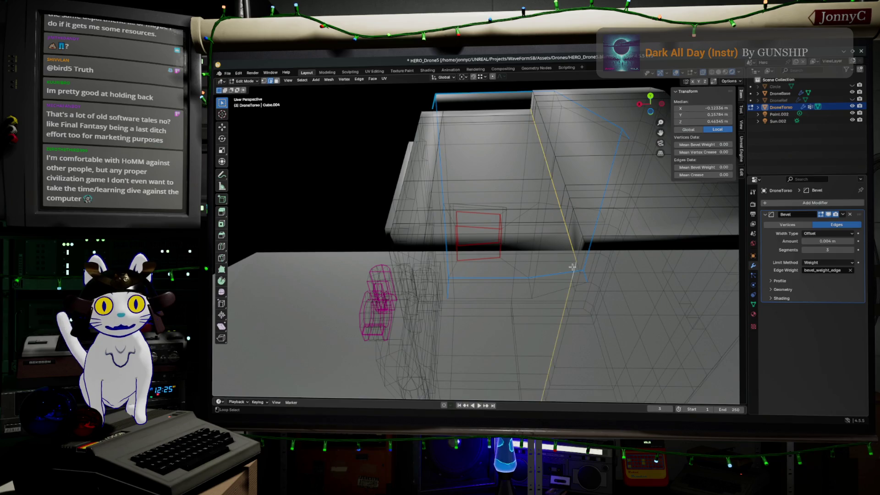
pyautogui.moveTo(572, 267)
pyautogui.mouseDown(button='middle')
pyautogui.moveTo(715, 277)
pyautogui.moveTo(695, 275)
pyautogui.mouseUp(button='middle')
pyautogui.keyDown('alt'); pyautogui.keyDown('shift'); pyautogui.click(298, 237); pyautogui.keyUp('shift'); pyautogui.keyUp('alt')
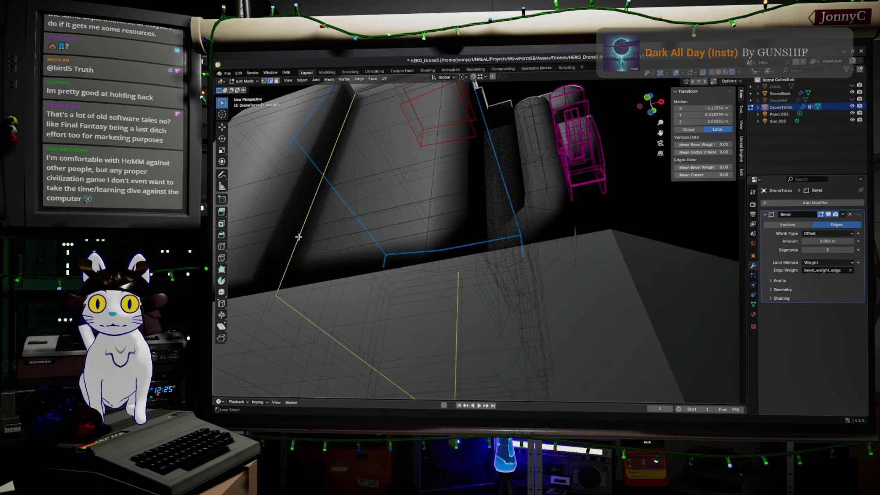
pyautogui.moveTo(298, 237); pyautogui.dragTo(351, 231, button='middle')
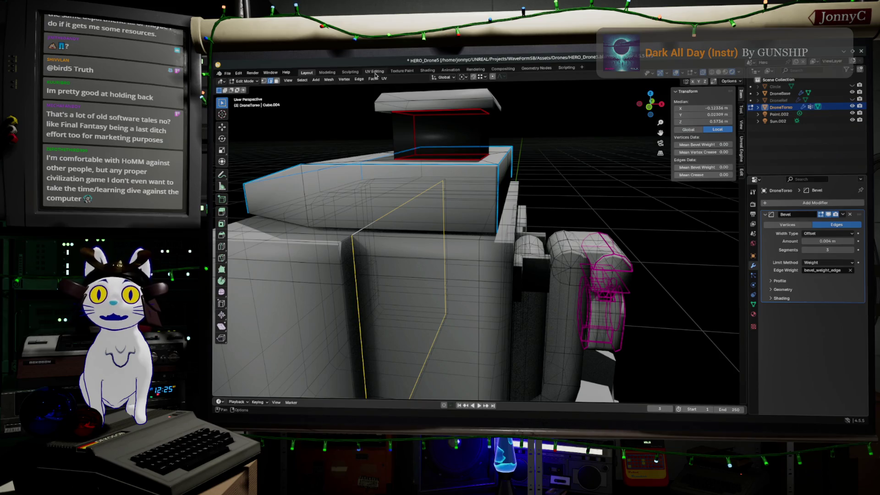
# Mark the selected torso edges as sharp via the Edge menu
pyautogui.hotkey('ctrl', 'e')
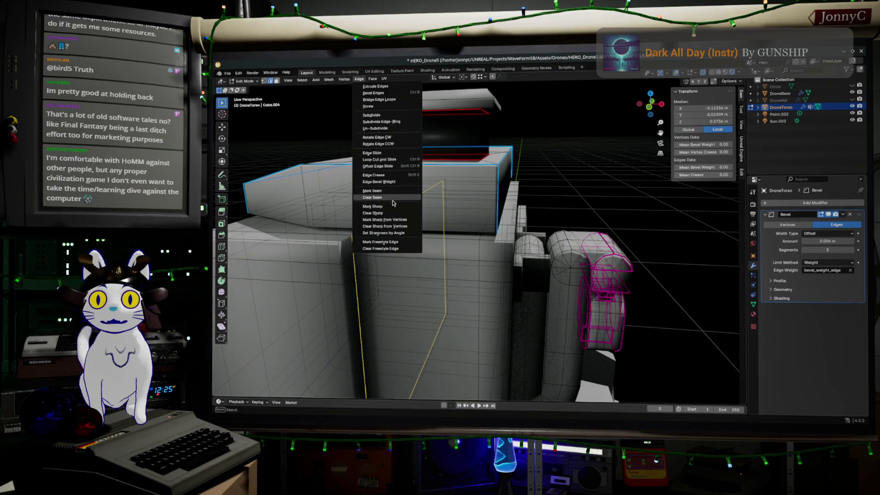
pyautogui.click(405, 207)
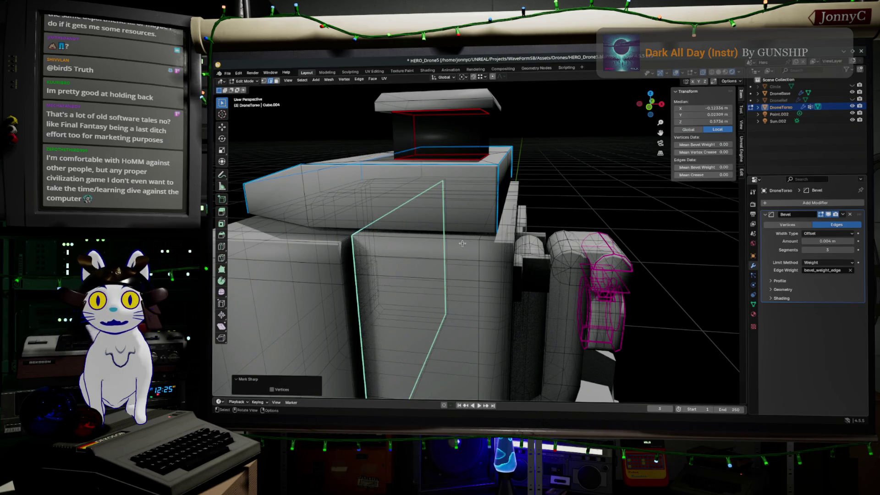
# Start a new shortest-path edge selection along the torso's vertical edges
pyautogui.click(476, 242)
pyautogui.moveTo(475, 243)
pyautogui.mouseDown(button='middle')
pyautogui.moveTo(488, 205)
pyautogui.moveTo(505, 238)
pyautogui.mouseUp(button='middle')
pyautogui.keyDown('ctrl'); pyautogui.click(484, 217); pyautogui.keyUp('ctrl')
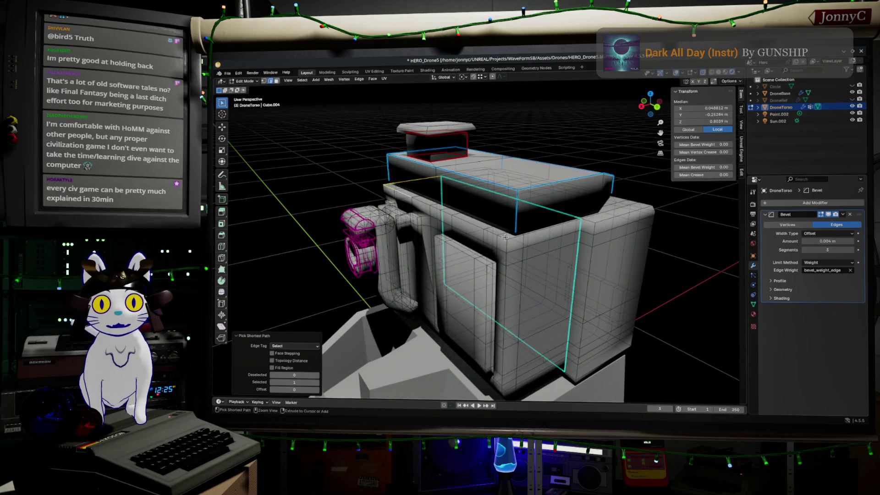
pyautogui.keyDown('ctrl'); pyautogui.click(552, 229); pyautogui.keyUp('ctrl')
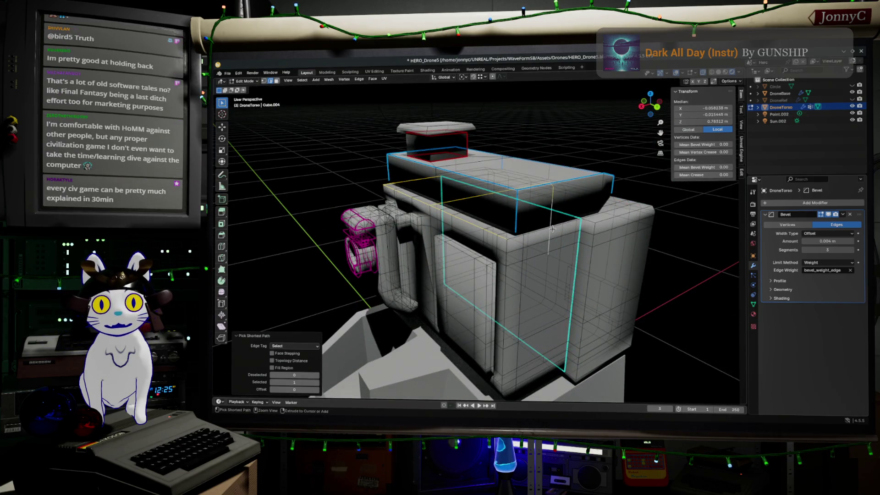
pyautogui.click(563, 223)
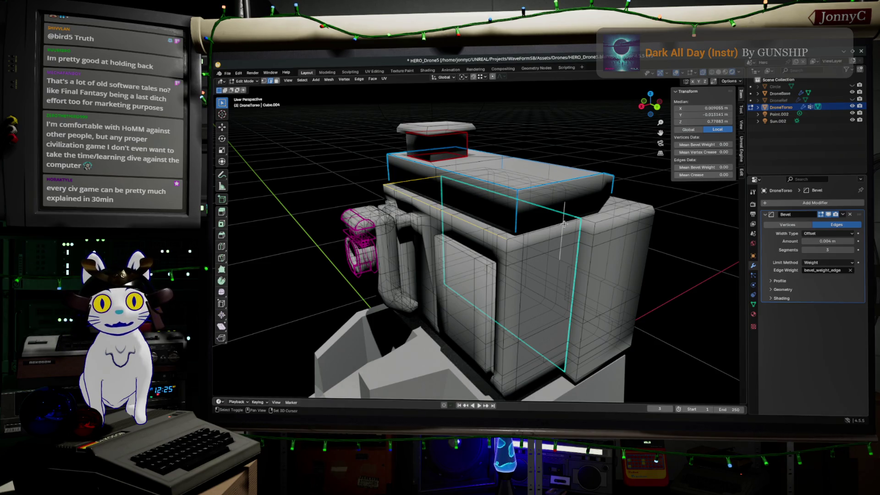
pyautogui.keyDown('ctrl'); pyautogui.click(551, 229); pyautogui.keyUp('ctrl')
pyautogui.keyDown('shift'); pyautogui.click(545, 228); pyautogui.keyUp('shift')
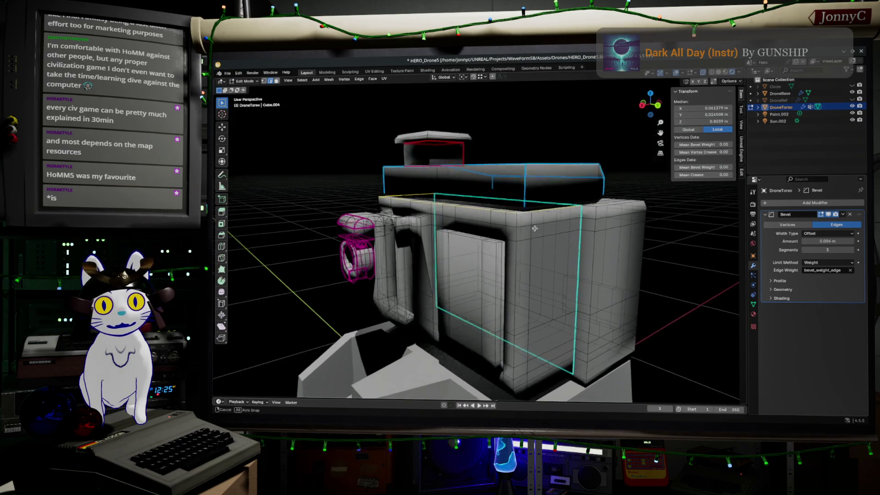
# Undo the stray edge picks and switch to X-ray view to see hidden torso edges
pyautogui.moveTo(530, 238)
pyautogui.mouseDown(button='middle')
pyautogui.moveTo(520, 240)
pyautogui.moveTo(510, 214)
pyautogui.moveTo(533, 327)
pyautogui.mouseUp(button='middle')
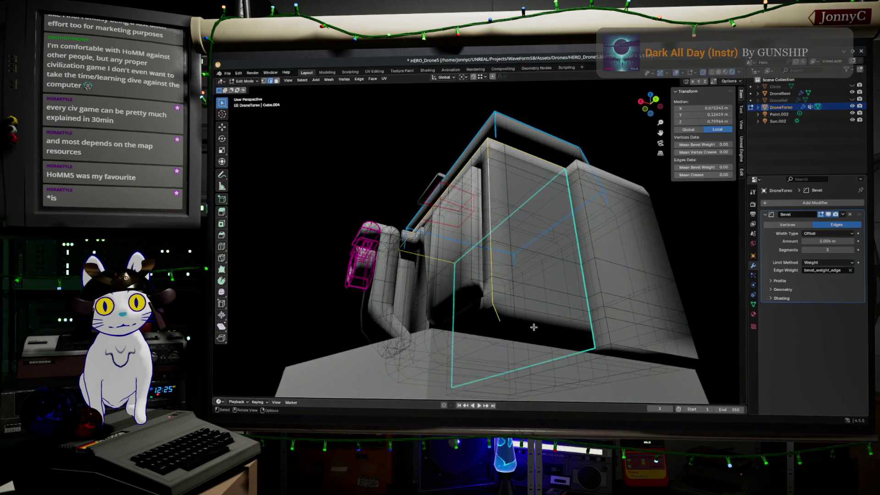
pyautogui.hotkey('ctrl', 'z')
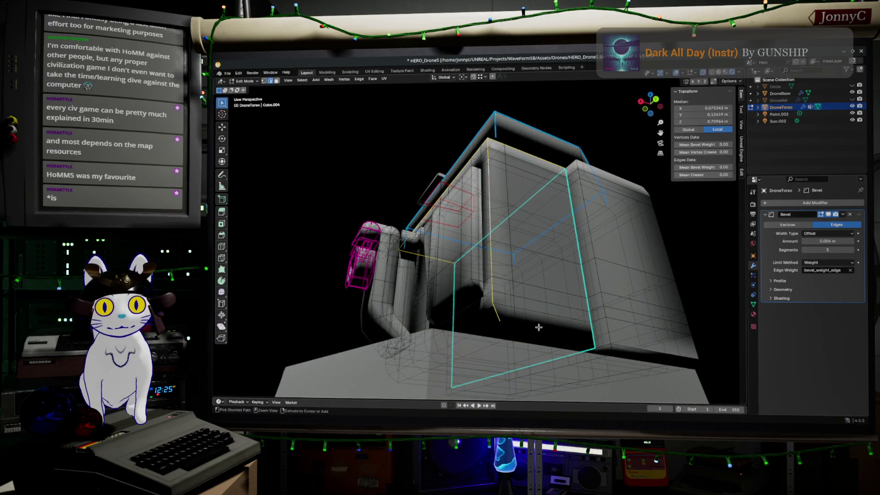
pyautogui.moveTo(533, 327); pyautogui.dragTo(499, 317, button='middle')
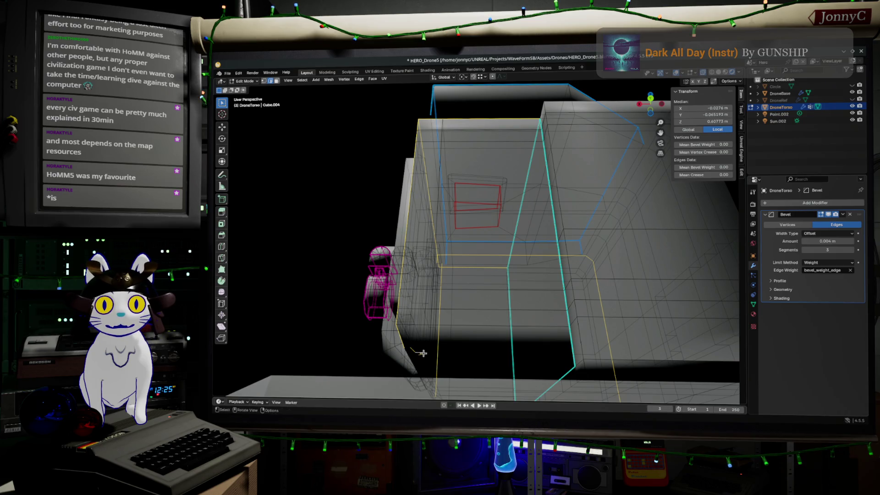
pyautogui.hotkey('ctrl', 'z')
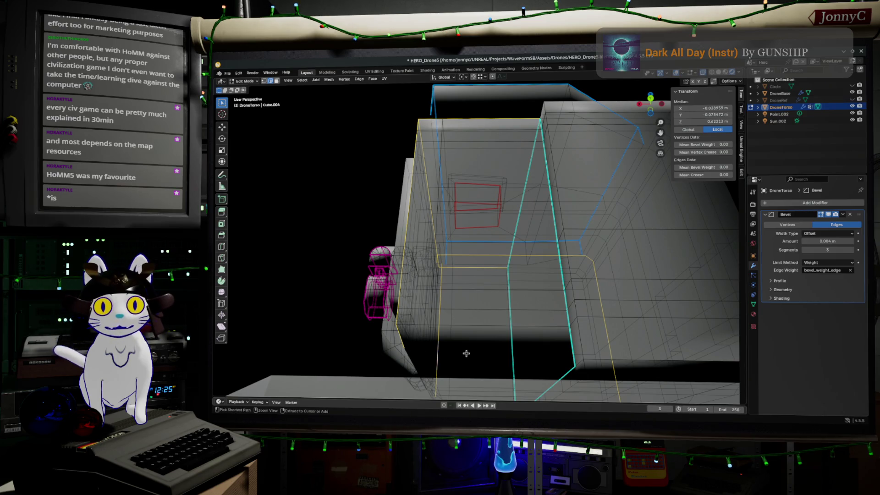
pyautogui.moveTo(495, 352); pyautogui.dragTo(481, 351, button='middle')
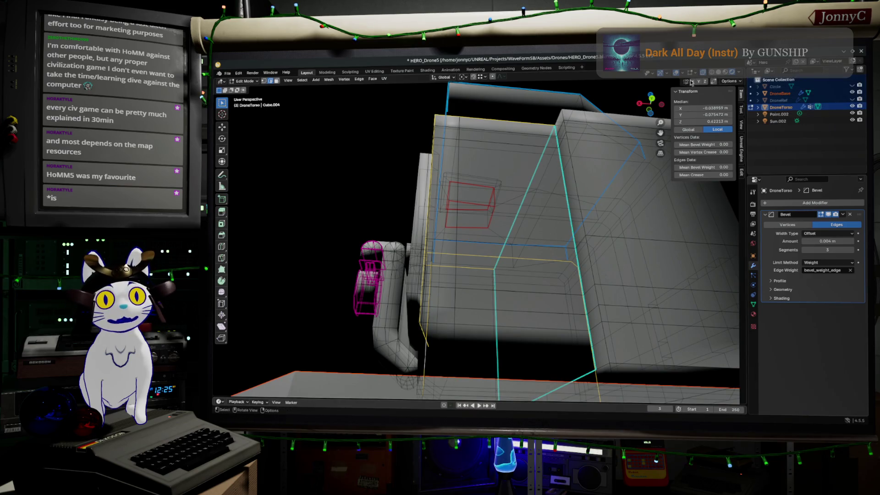
pyautogui.hotkey('alt', 'z')
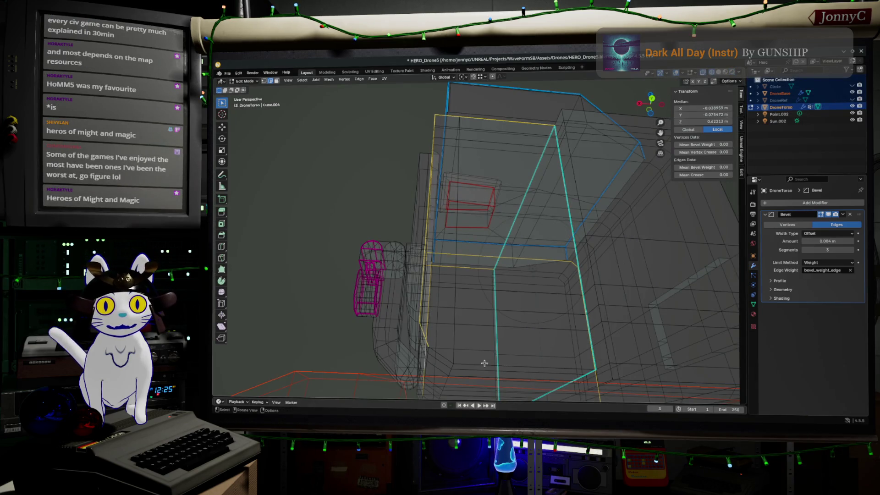
pyautogui.moveTo(479, 363)
pyautogui.mouseDown(button='middle')
pyautogui.moveTo(596, 363)
pyautogui.moveTo(392, 324)
pyautogui.mouseUp(button='middle')
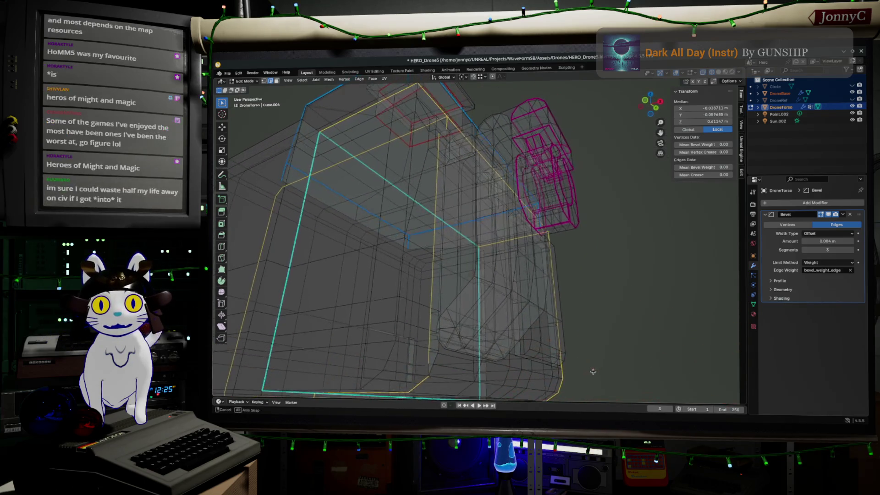
# Select edge paths down the torso's sides and along its bottom
pyautogui.keyDown('ctrl'); pyautogui.click(397, 325); pyautogui.keyUp('ctrl')
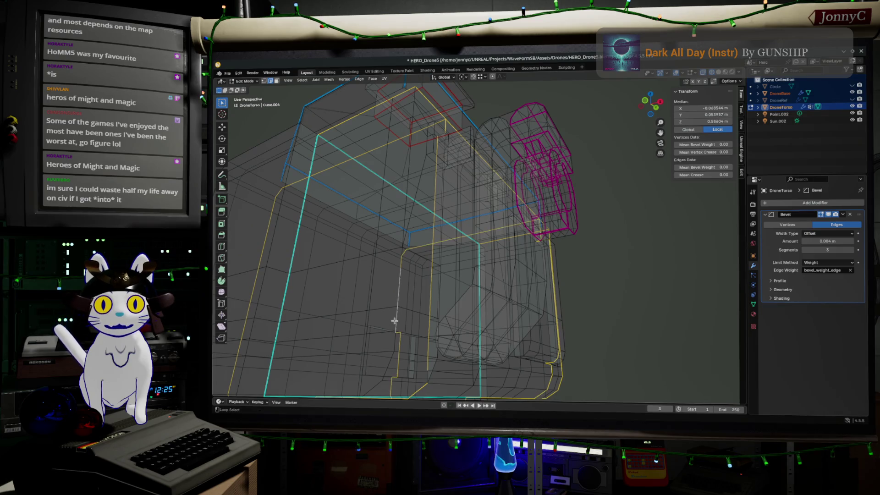
pyautogui.moveTo(419, 330); pyautogui.dragTo(365, 264, button='middle')
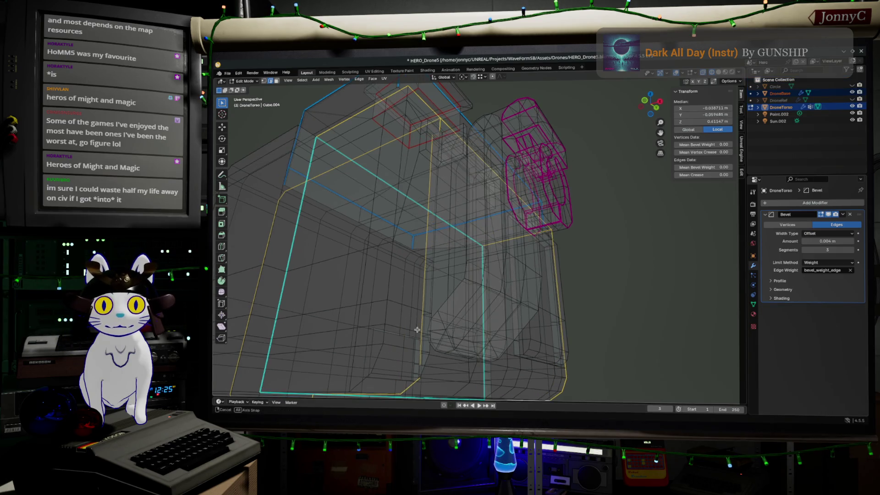
pyautogui.keyDown('ctrl'); pyautogui.click(367, 269); pyautogui.keyUp('ctrl')
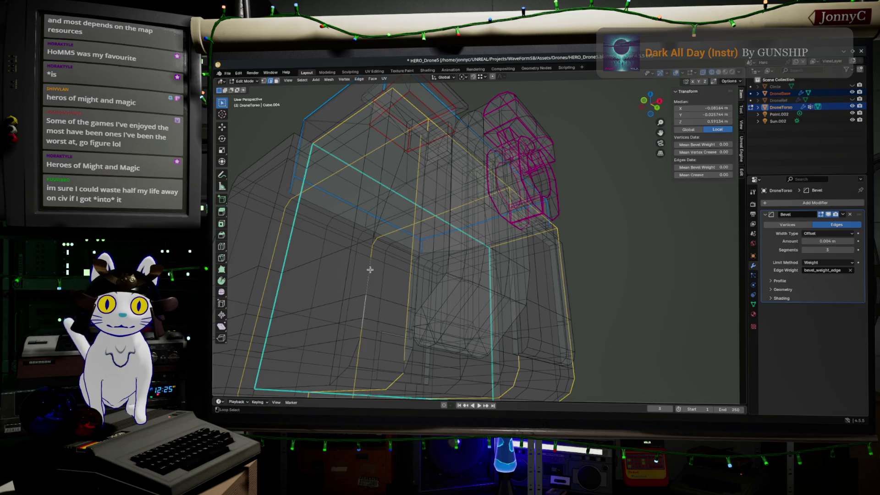
pyautogui.keyDown('ctrl'); pyautogui.click(383, 276); pyautogui.keyUp('ctrl')
pyautogui.moveTo(382, 277); pyautogui.dragTo(354, 276, button='middle')
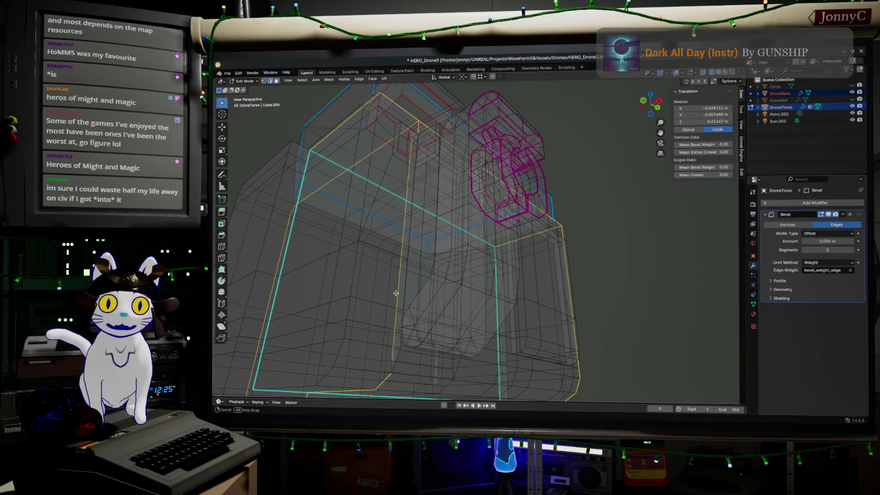
pyautogui.keyDown('ctrl'); pyautogui.click(323, 379); pyautogui.keyUp('ctrl')
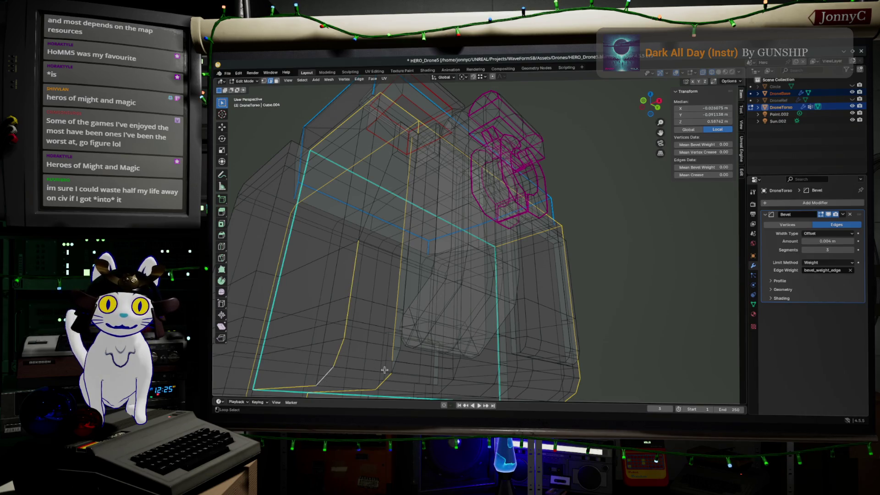
pyautogui.keyDown('ctrl'); pyautogui.click(384, 380); pyautogui.keyUp('ctrl')
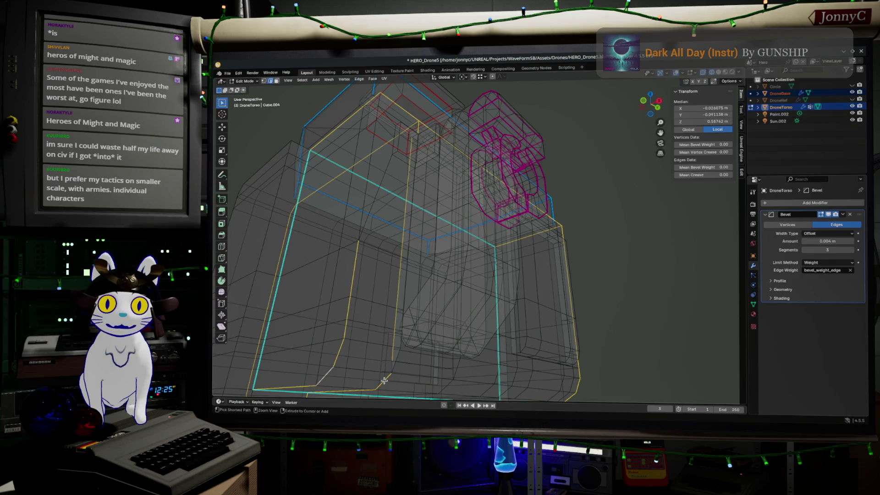
pyautogui.keyDown('ctrl'); pyautogui.click(371, 390); pyautogui.keyUp('ctrl')
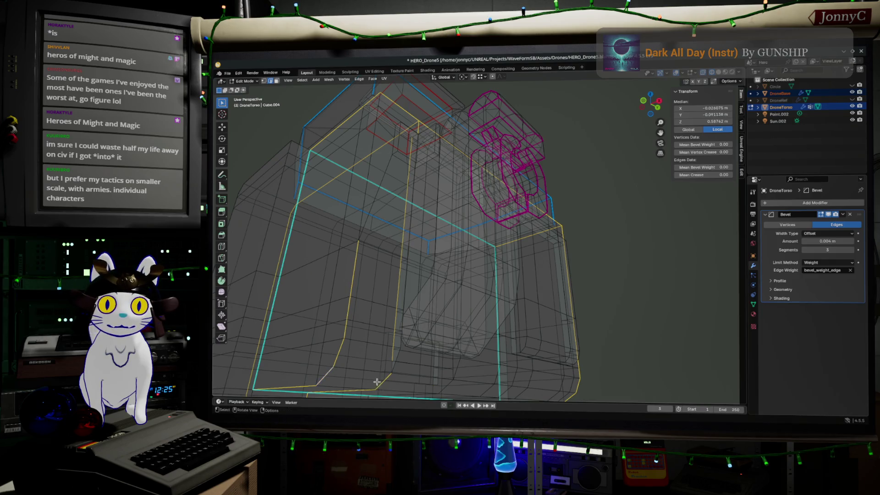
pyautogui.keyDown('ctrl'); pyautogui.click(377, 383); pyautogui.keyUp('ctrl')
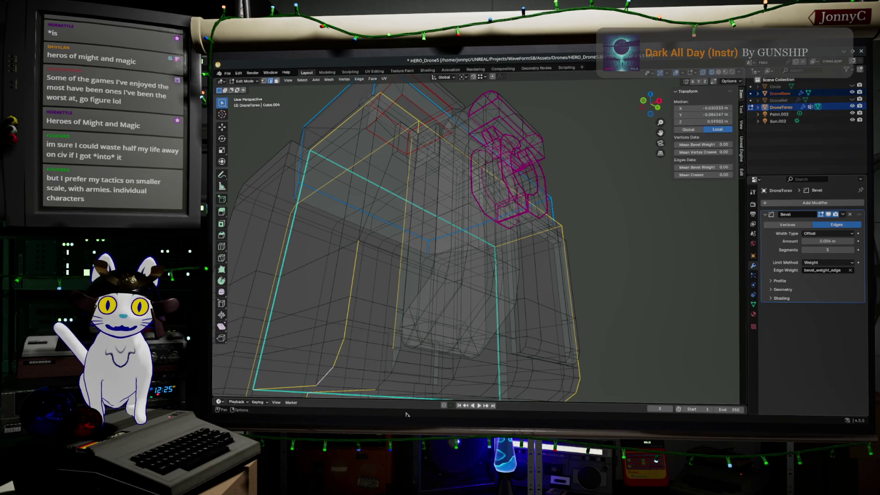
# Deselect the stray vertical and top edges, leaving the lower loops selected
pyautogui.keyDown('ctrl'); pyautogui.click(397, 172); pyautogui.keyUp('ctrl')
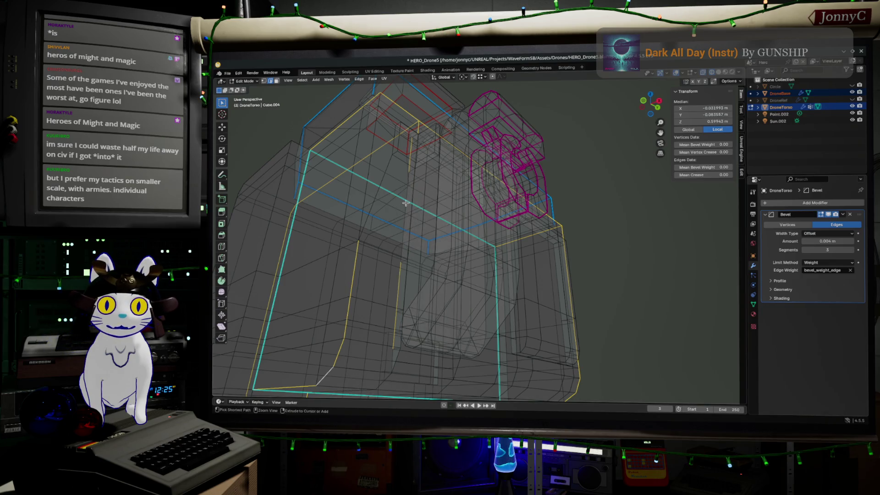
pyautogui.keyDown('ctrl'); pyautogui.click(403, 139); pyautogui.keyUp('ctrl')
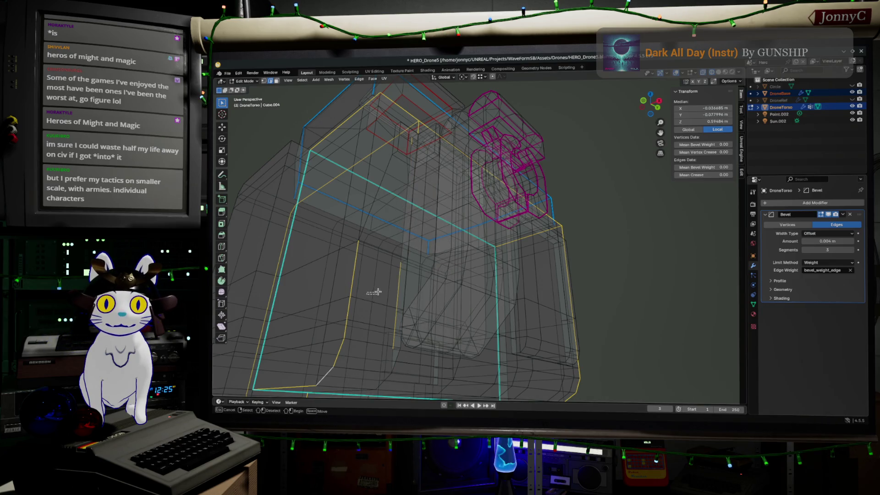
pyautogui.keyDown('ctrl'); pyautogui.click(387, 227); pyautogui.keyUp('ctrl')
pyautogui.moveTo(388, 226)
pyautogui.mouseDown(button='middle')
pyautogui.moveTo(432, 231)
pyautogui.moveTo(394, 230)
pyautogui.mouseUp(button='middle')
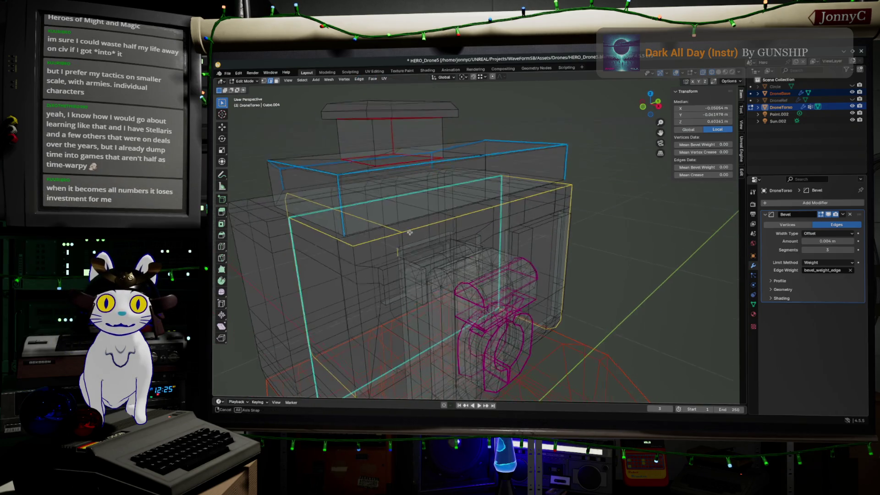
pyautogui.keyDown('ctrl'); pyautogui.click(394, 228); pyautogui.keyUp('ctrl')
pyautogui.hotkey('ctrl', 'z')
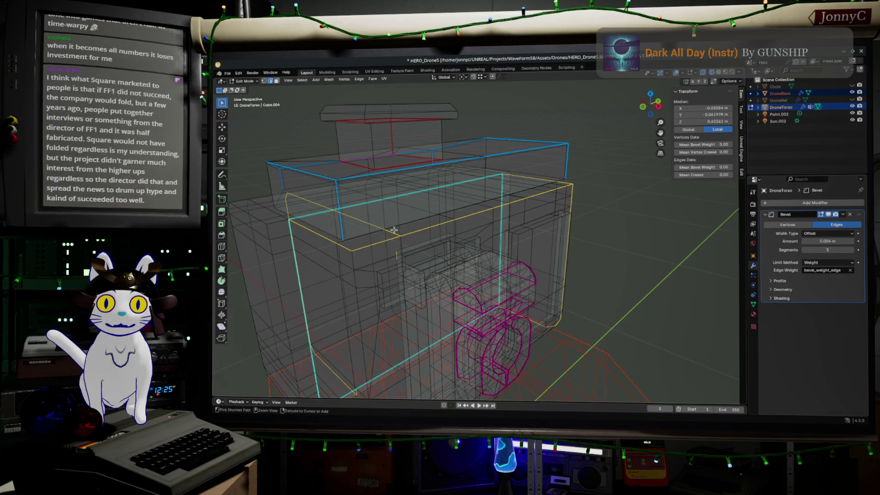
pyautogui.keyDown('ctrl'); pyautogui.keyDown('shift'); pyautogui.click(391, 233); pyautogui.keyUp('shift'); pyautogui.keyUp('ctrl')
pyautogui.keyDown('ctrl'); pyautogui.keyDown('shift'); pyautogui.click(378, 227); pyautogui.keyUp('shift'); pyautogui.keyUp('ctrl')
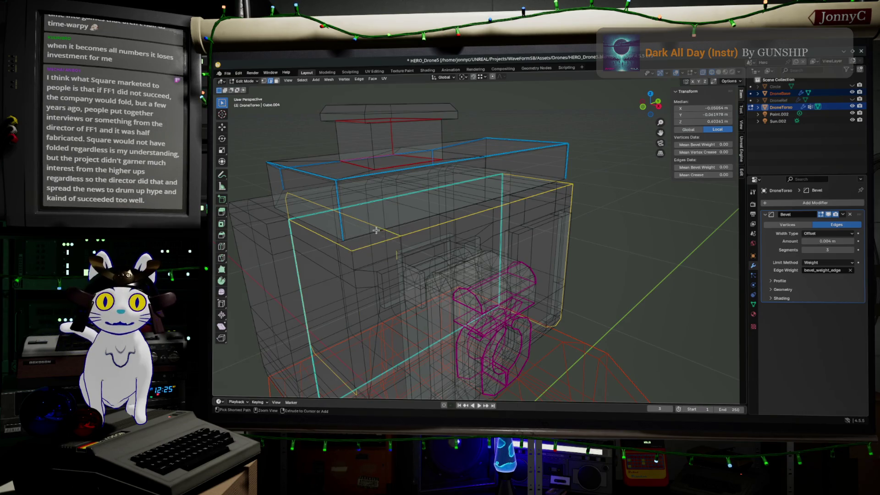
pyautogui.keyDown('ctrl'); pyautogui.keyDown('shift'); pyautogui.click(365, 222); pyautogui.keyUp('shift'); pyautogui.keyUp('ctrl')
pyautogui.click(366, 221)
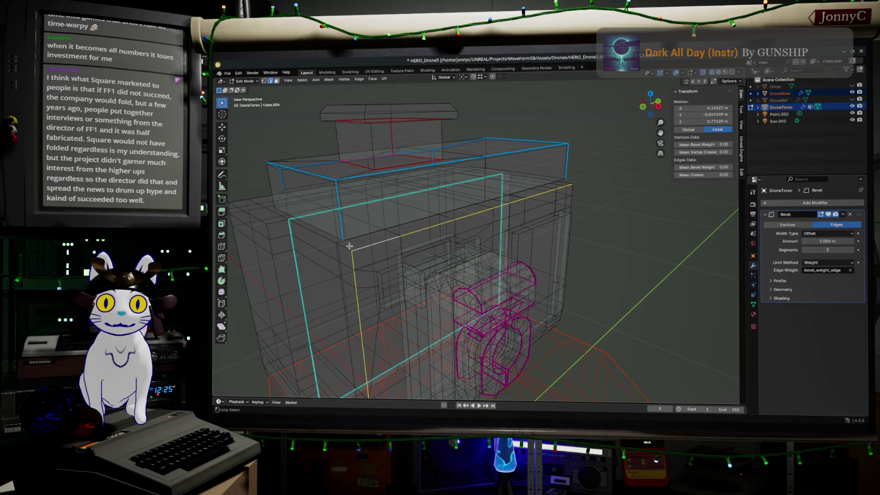
pyautogui.moveTo(417, 257)
pyautogui.mouseDown(button='middle')
pyautogui.moveTo(396, 266)
pyautogui.moveTo(484, 281)
pyautogui.mouseUp(button='middle')
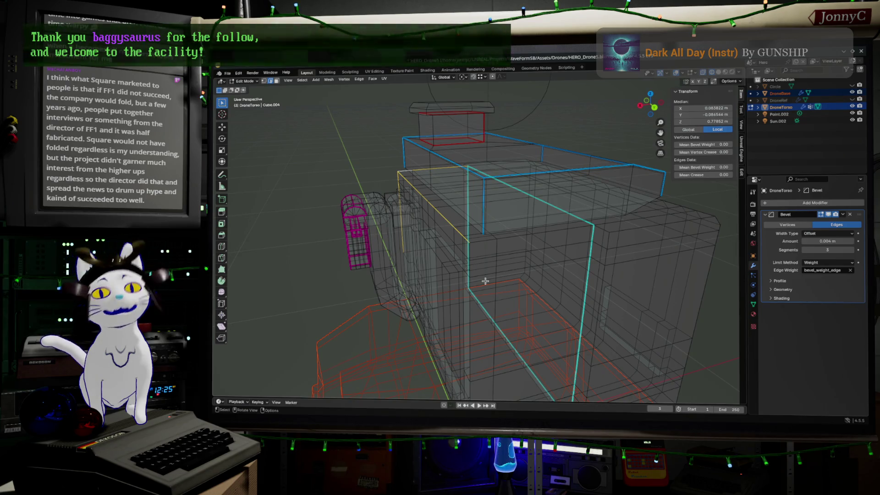
pyautogui.moveTo(515, 261); pyautogui.dragTo(523, 265, button='middle')
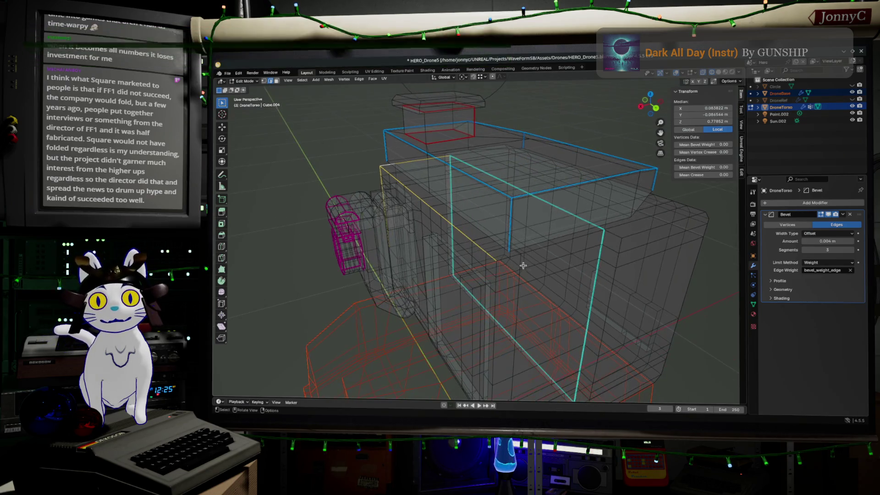
pyautogui.keyDown('alt'); pyautogui.click(566, 240); pyautogui.keyUp('alt')
pyautogui.moveTo(566, 241); pyautogui.dragTo(572, 249, button='middle')
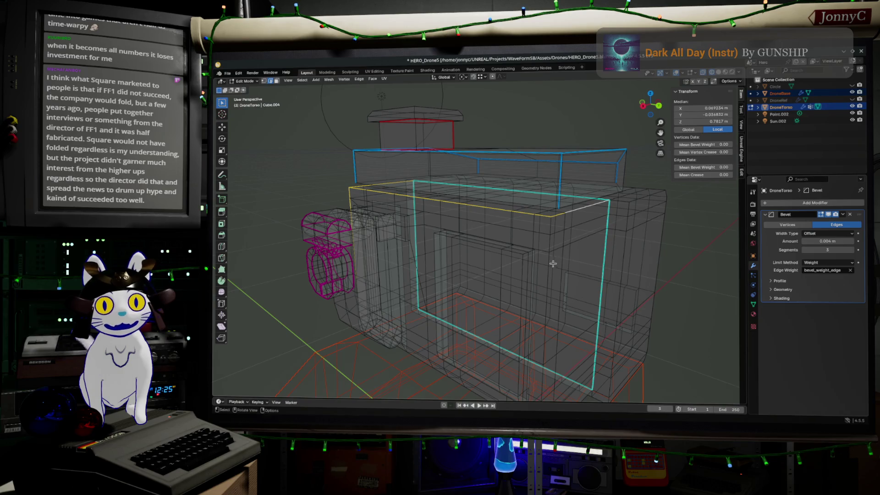
pyautogui.moveTo(546, 276); pyautogui.dragTo(533, 260, button='middle')
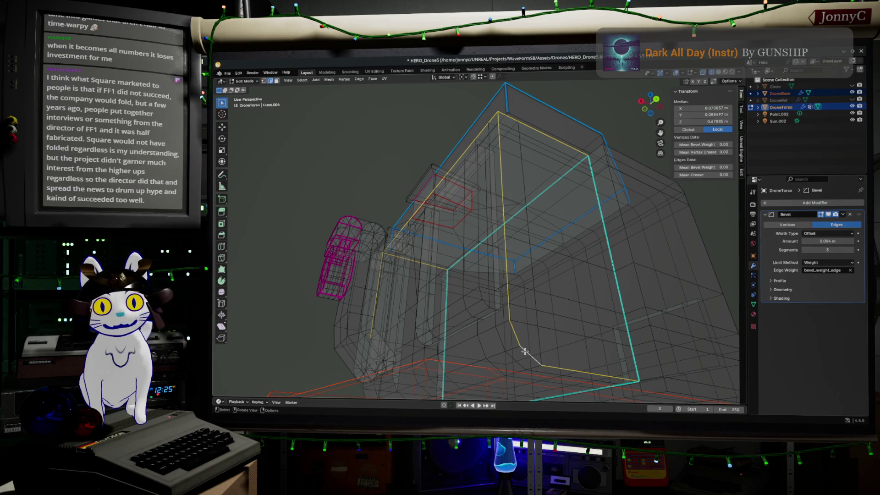
pyautogui.moveTo(384, 221)
pyautogui.mouseDown(button='middle')
pyautogui.moveTo(495, 221)
pyautogui.moveTo(457, 238)
pyautogui.mouseUp(button='middle')
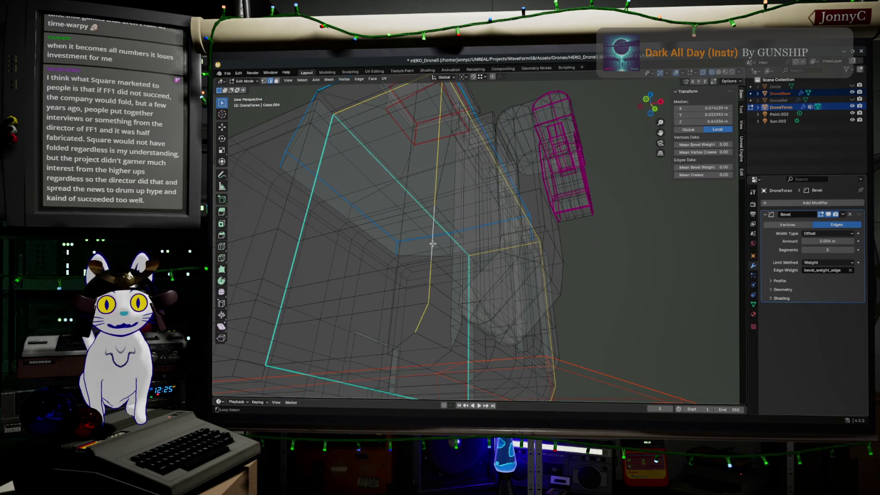
# Finish the loop with the bottom-left edge, return to Object Mode and switch to the browser
pyautogui.keyDown('alt'); pyautogui.keyDown('shift'); pyautogui.click(365, 354); pyautogui.keyUp('shift'); pyautogui.keyUp('alt')
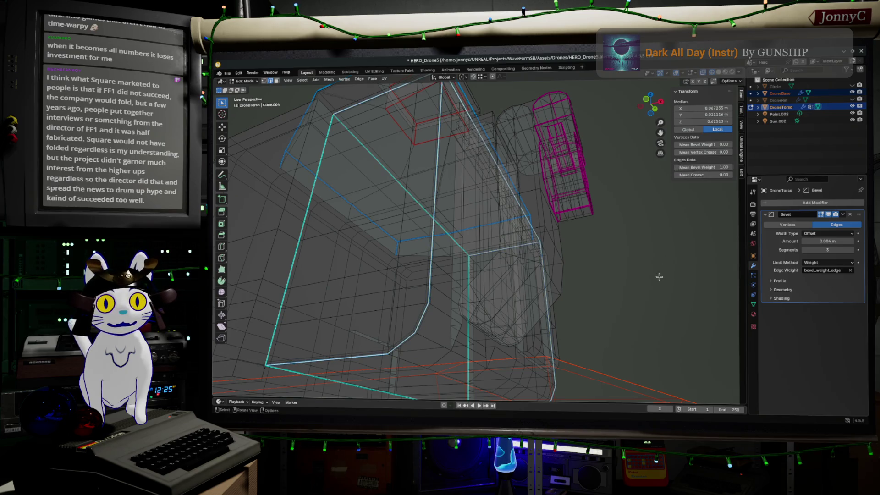
pyautogui.press('Tab')
pyautogui.scroll(-4, 660, 279)
pyautogui.moveTo(661, 280); pyautogui.dragTo(639, 310, button='middle')
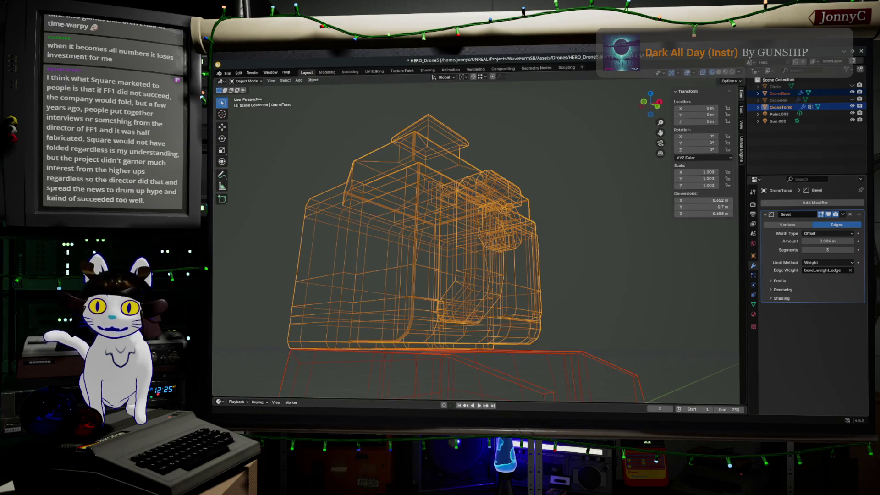
pyautogui.hotkey('alt', 'Tab')
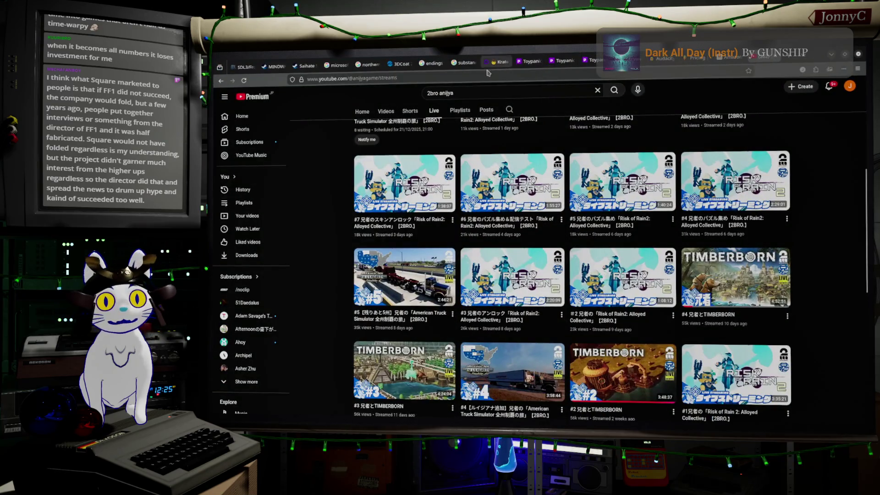
# Visit the browser address bar, then switch back to the Blender scene
pyautogui.click(592, 78)
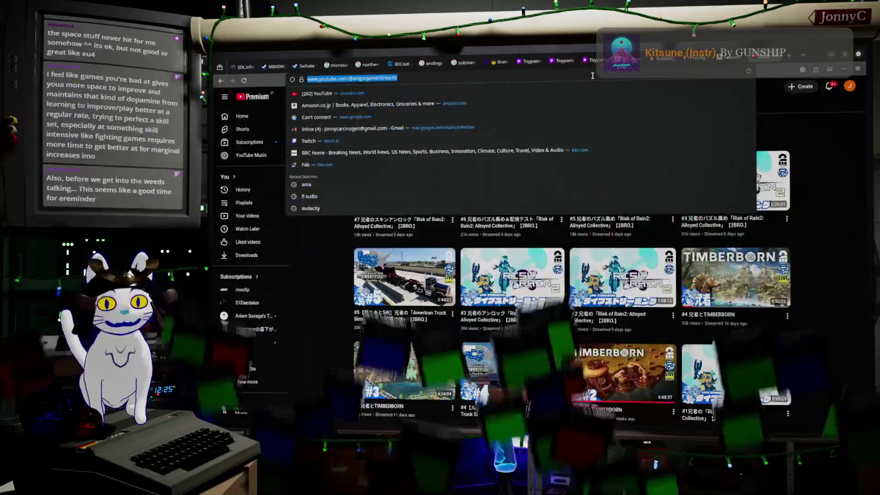
pyautogui.hotkey('alt', 'Tab')
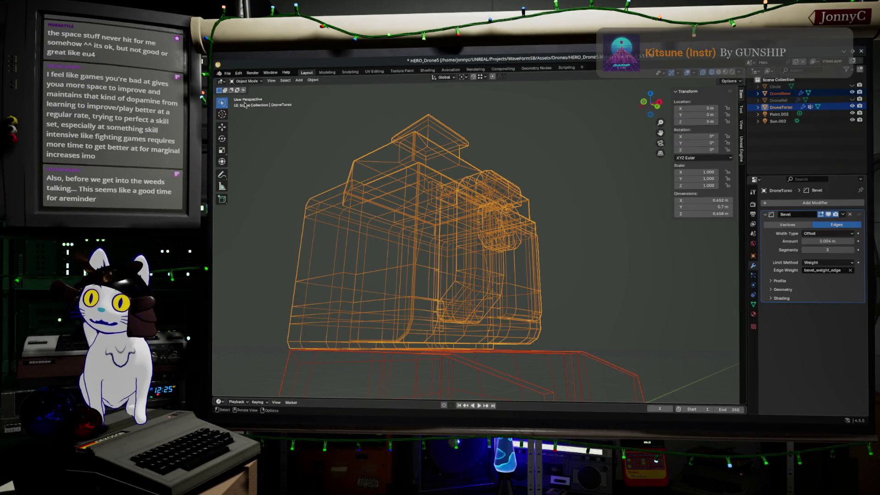
# Save the drone file via File > Save
pyautogui.click(229, 74)
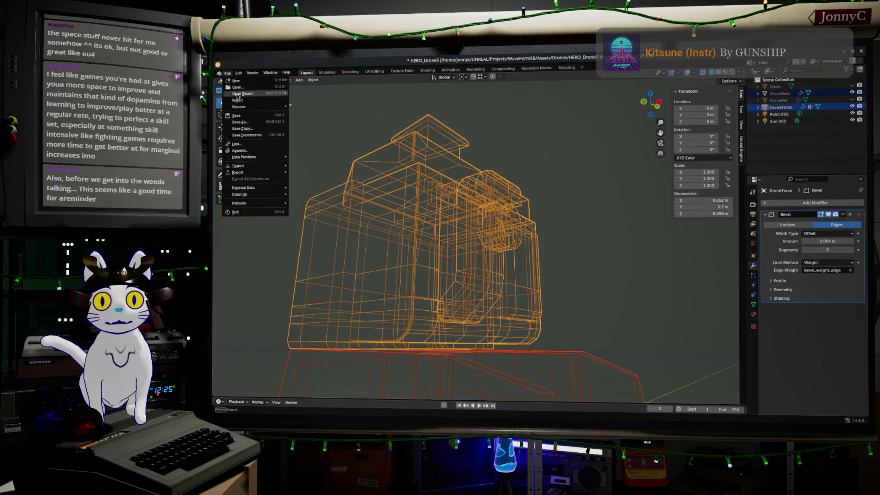
pyautogui.click(262, 118)
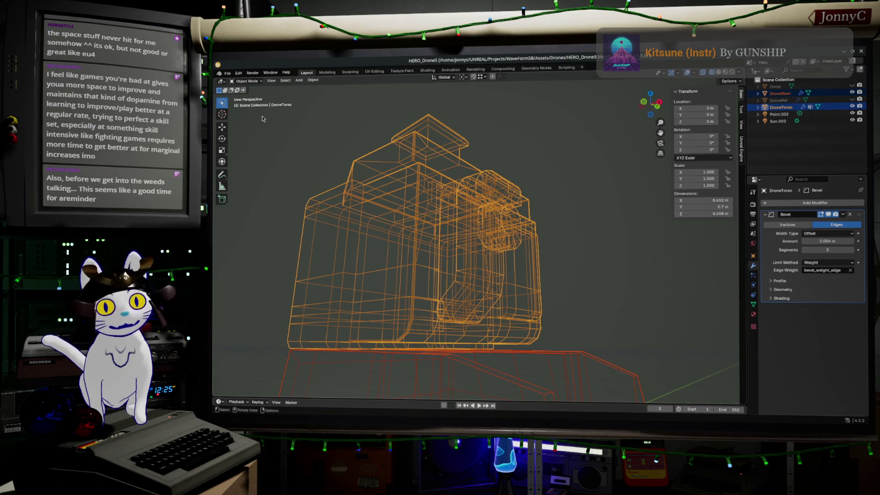
pyautogui.moveTo(230, 217); pyautogui.dragTo(402, 230, button='middle')
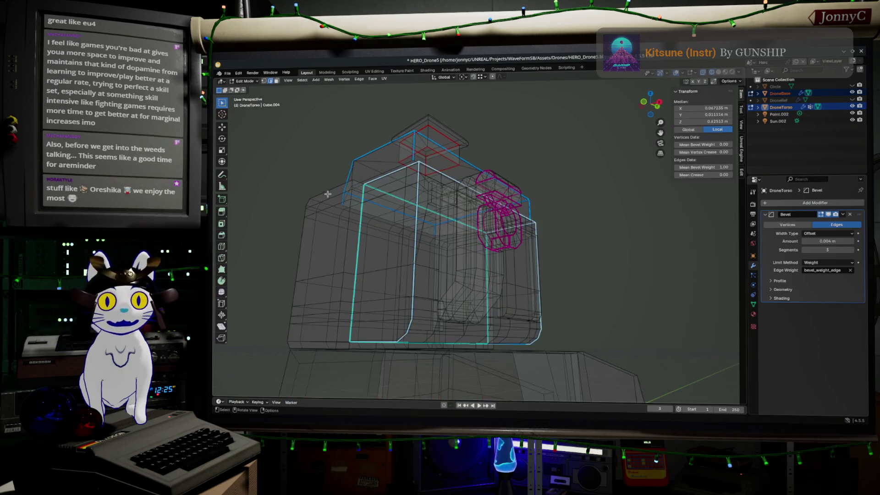
pyautogui.scroll(3, 403, 231)
pyautogui.scroll(3, 409, 234)
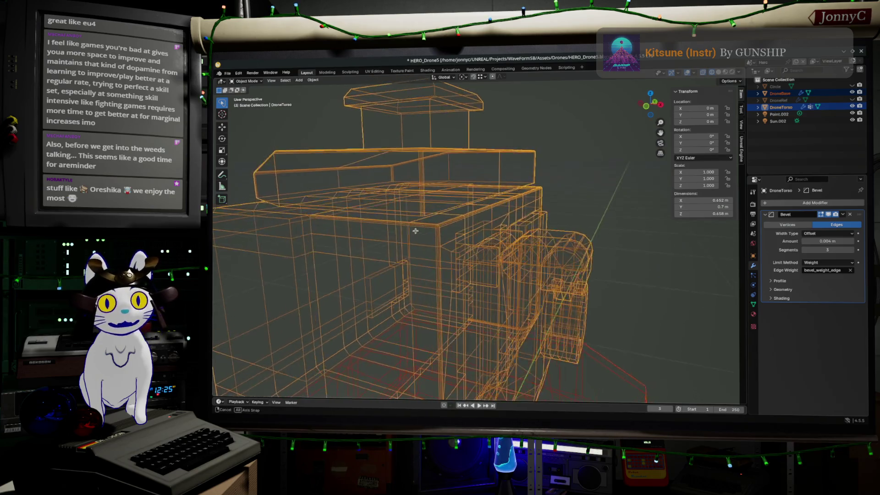
pyautogui.scroll(2, 416, 238)
pyautogui.press('Tab')
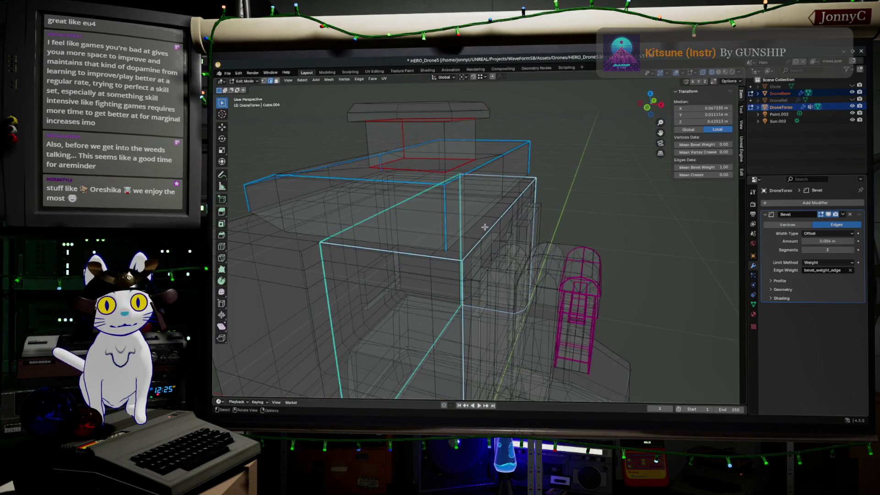
pyautogui.moveTo(485, 227); pyautogui.dragTo(457, 196, button='middle')
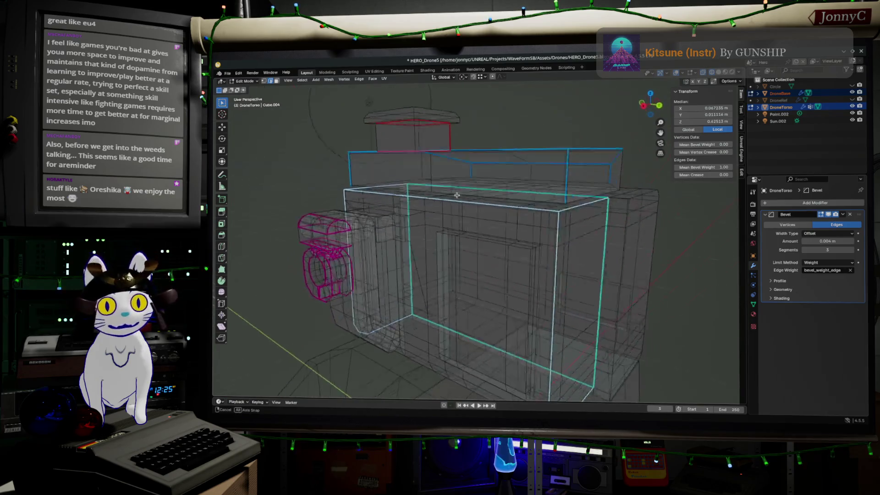
pyautogui.press('a')
pyautogui.hotkey('alt', 'a')
pyautogui.moveTo(456, 195)
pyautogui.mouseDown(button='middle')
pyautogui.moveTo(734, 263)
pyautogui.moveTo(524, 219)
pyautogui.moveTo(487, 257)
pyautogui.moveTo(507, 258)
pyautogui.mouseUp(button='middle')
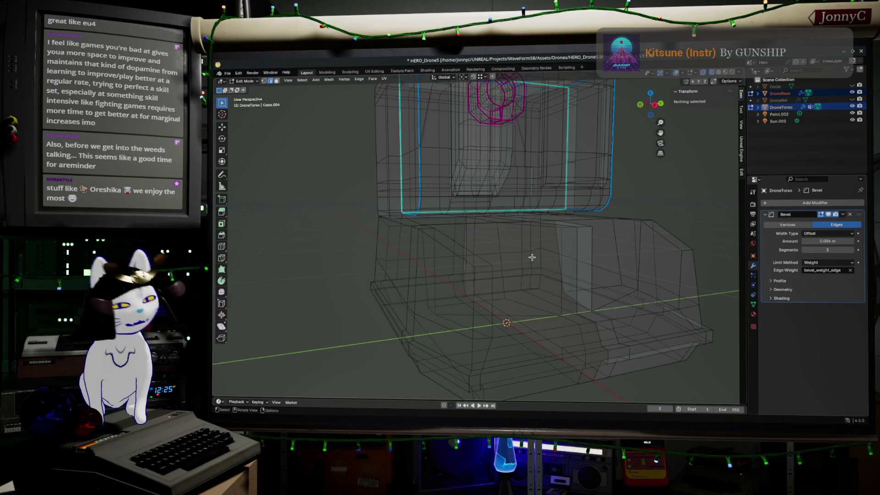
pyautogui.moveTo(553, 312)
pyautogui.mouseDown(button='middle')
pyautogui.moveTo(585, 277)
pyautogui.moveTo(544, 291)
pyautogui.moveTo(509, 288)
pyautogui.mouseUp(button='middle')
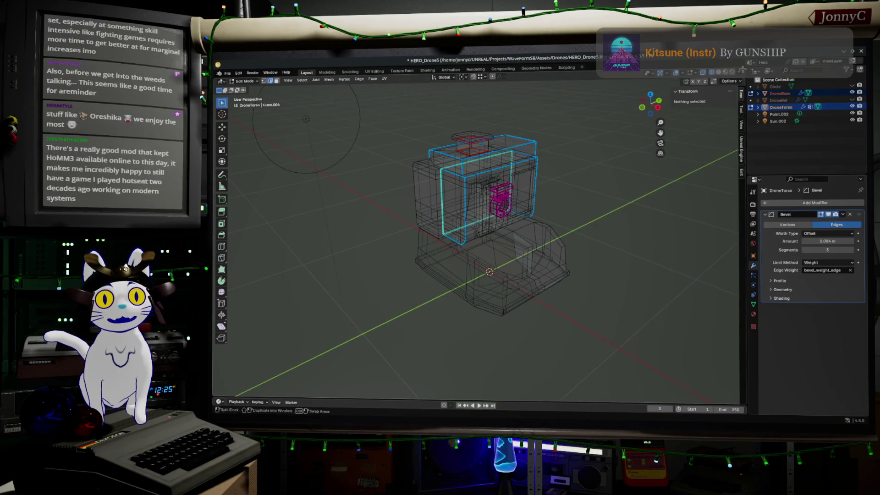
# Return to Object Mode with solid shading and clear the selection
pyautogui.press('Tab')
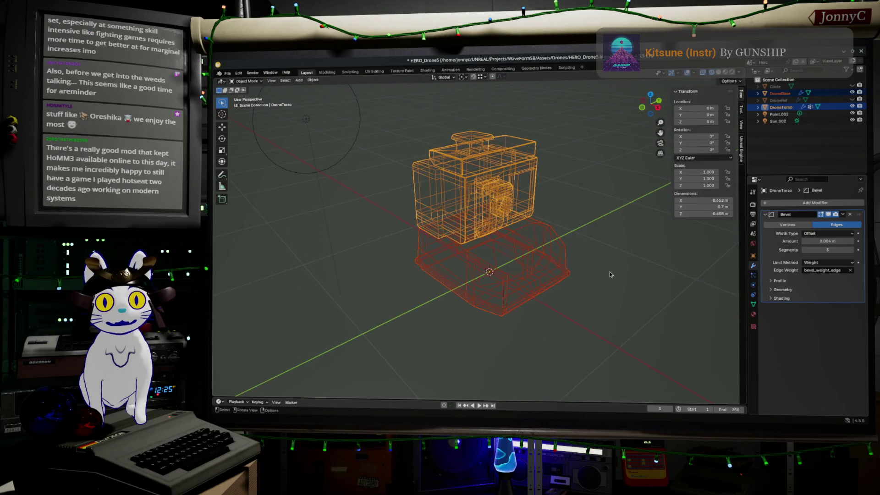
pyautogui.hotkey('shift', 'z')
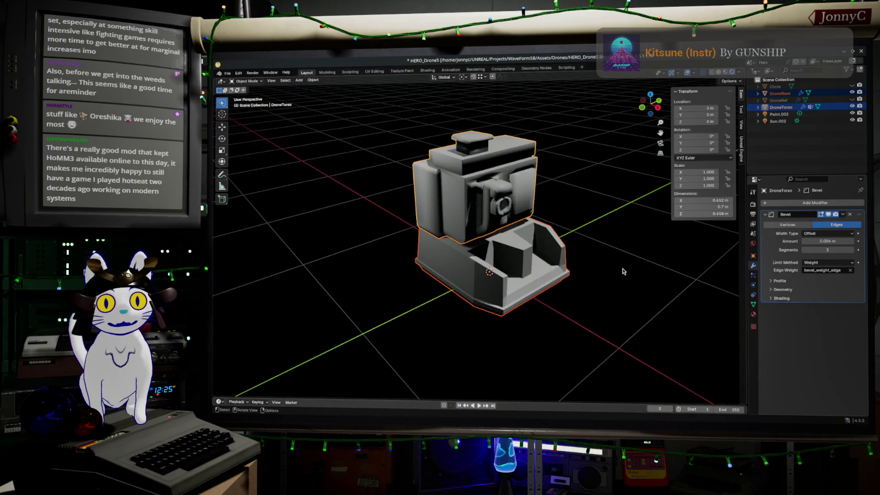
pyautogui.hotkey('alt', 'a')
pyautogui.moveTo(623, 271)
pyautogui.mouseDown(button='middle')
pyautogui.moveTo(472, 224)
pyautogui.moveTo(459, 262)
pyautogui.mouseUp(button='middle')
pyautogui.scroll(3, 472, 224)
pyautogui.scroll(2, 471, 224)
pyautogui.scroll(2, 472, 224)
pyautogui.scroll(2, 471, 226)
pyautogui.scroll(-3, 473, 362)
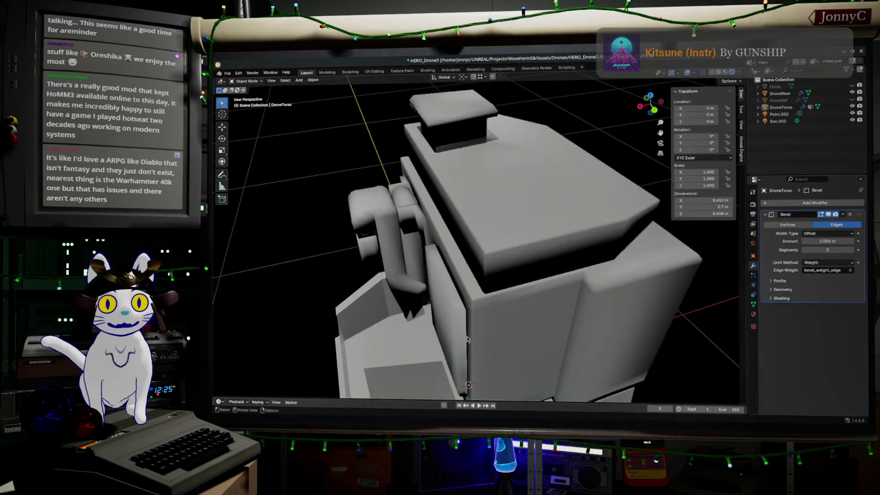
pyautogui.moveTo(472, 362); pyautogui.dragTo(496, 172, button='middle')
pyautogui.scroll(-2, 524, 230)
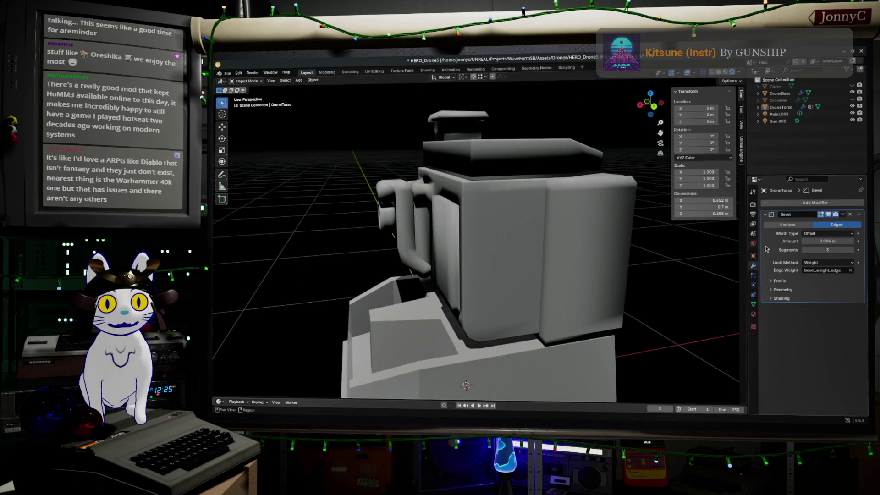
# Add a Weighted Normal modifier to the torso and inspect it from several sides
pyautogui.click(828, 204)
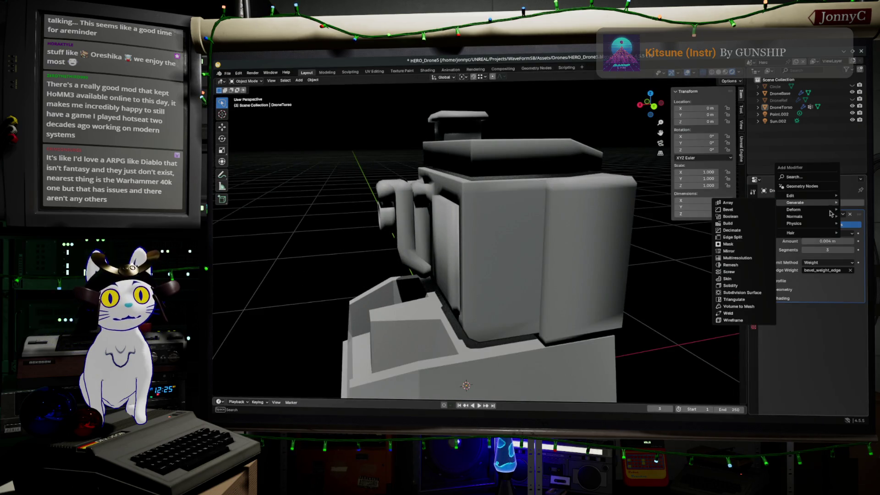
pyautogui.moveTo(797, 215)
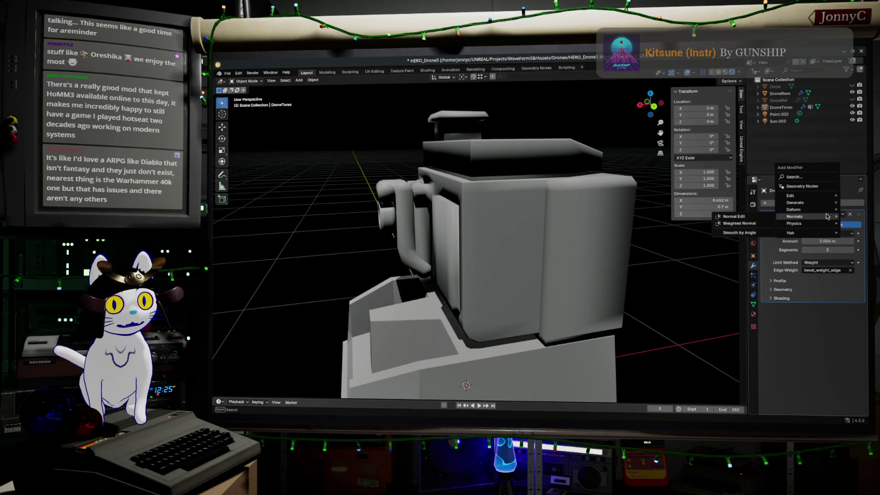
pyautogui.click(728, 224)
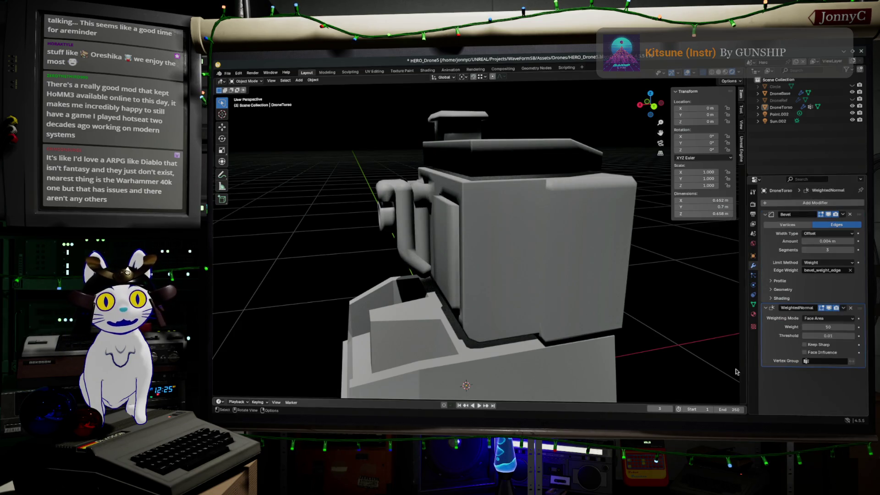
pyautogui.moveTo(687, 289)
pyautogui.mouseDown(button='middle')
pyautogui.moveTo(576, 271)
pyautogui.moveTo(455, 220)
pyautogui.moveTo(628, 224)
pyautogui.moveTo(607, 238)
pyautogui.mouseUp(button='middle')
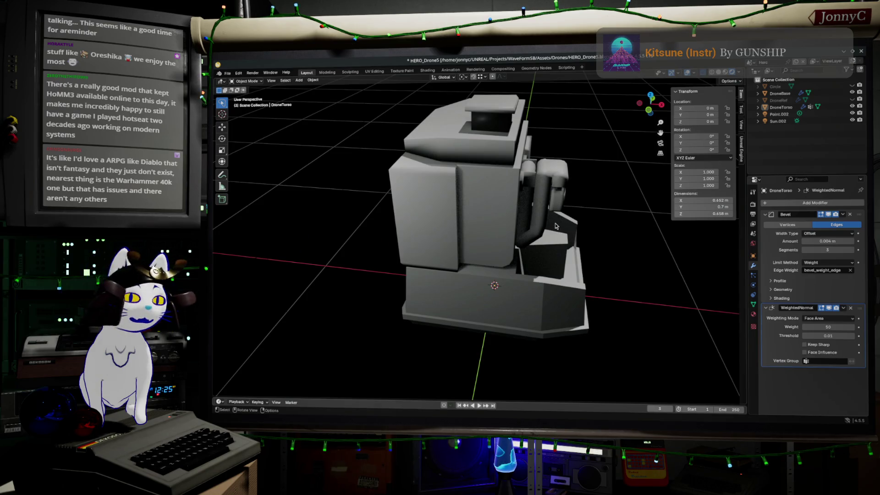
pyautogui.moveTo(546, 224); pyautogui.dragTo(479, 219, button='middle')
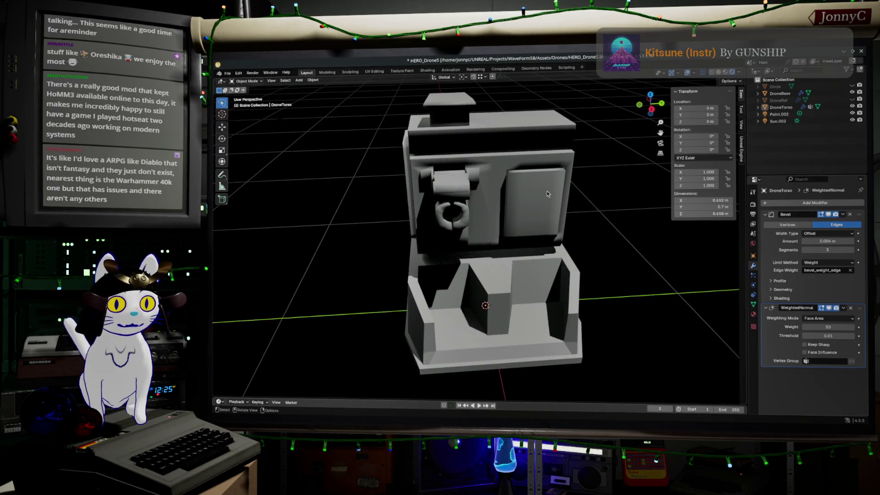
pyautogui.moveTo(547, 194)
pyautogui.mouseDown(button='middle')
pyautogui.moveTo(542, 208)
pyautogui.moveTo(509, 190)
pyautogui.mouseUp(button='middle')
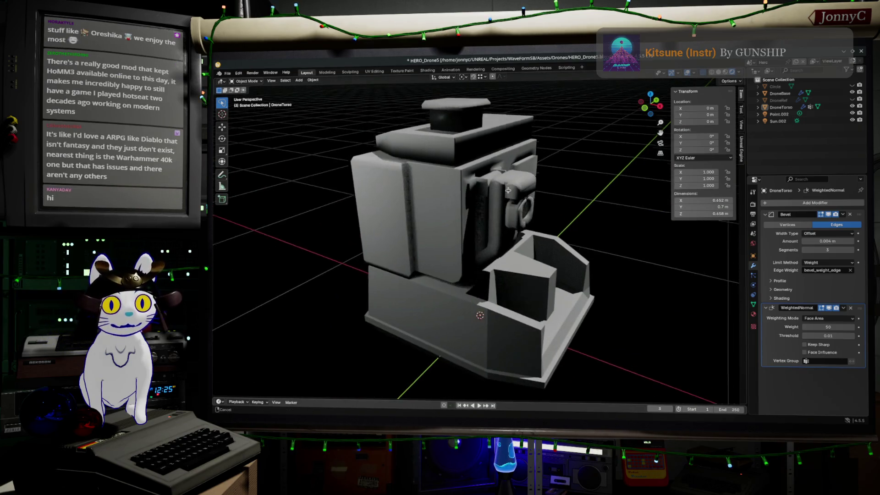
pyautogui.scroll(5, 509, 191)
pyautogui.moveTo(509, 190)
pyautogui.mouseDown(button='middle')
pyautogui.moveTo(559, 200)
pyautogui.moveTo(576, 216)
pyautogui.mouseUp(button='middle')
pyautogui.scroll(-4, 576, 216)
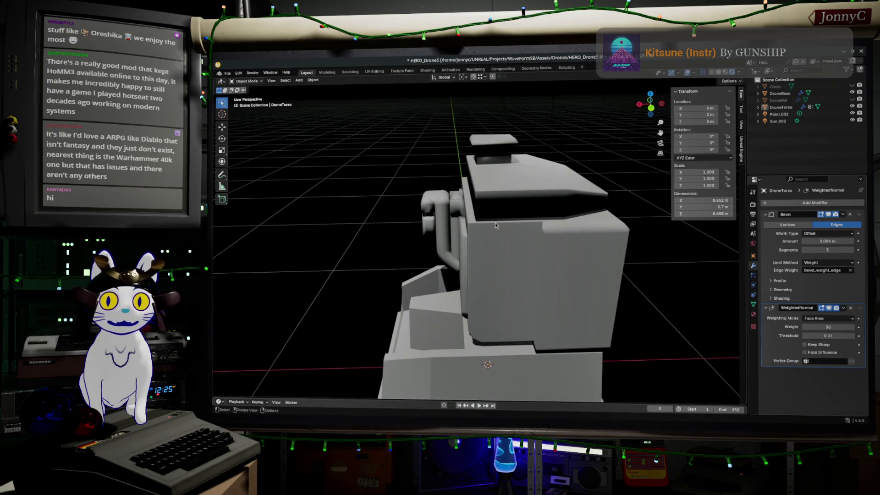